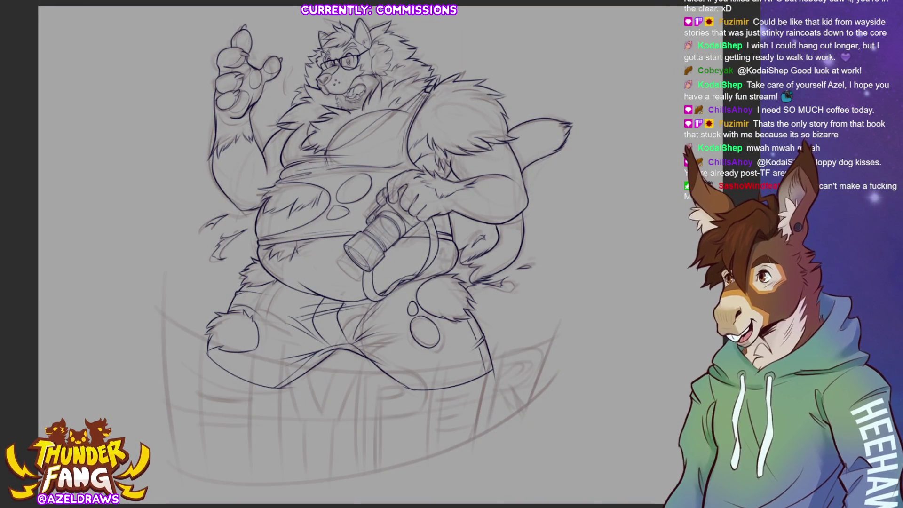
Step: Hide the rough sketch layer so only the clean canine line art shows
key("ctrl+comma")
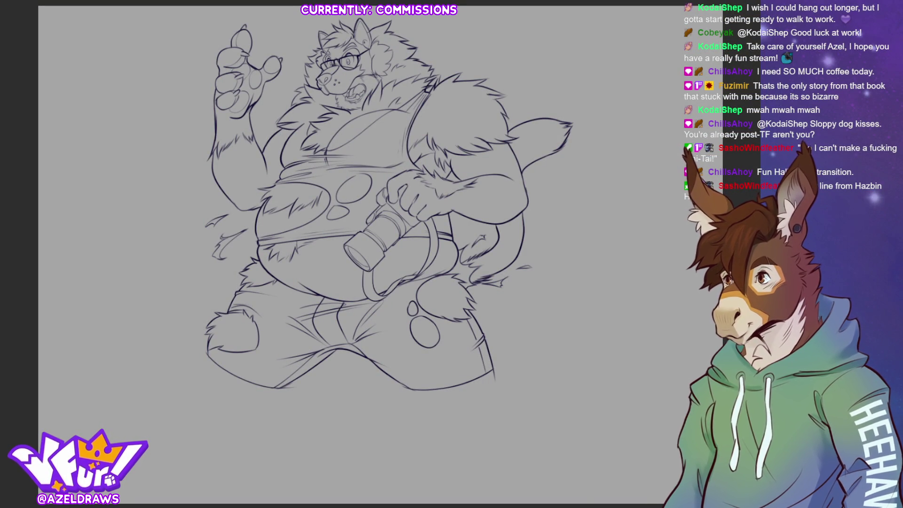
Step: Lasso-fill the canine silhouette and the gap near the arm with flat orange
mouse_move(392, 18)
left_mouse_down()
mouse_move(374, 7)
mouse_move(271, 7)
mouse_move(119, 340)
mouse_move(596, 348)
mouse_move(508, 20)
mouse_move(396, 3)
left_mouse_up()
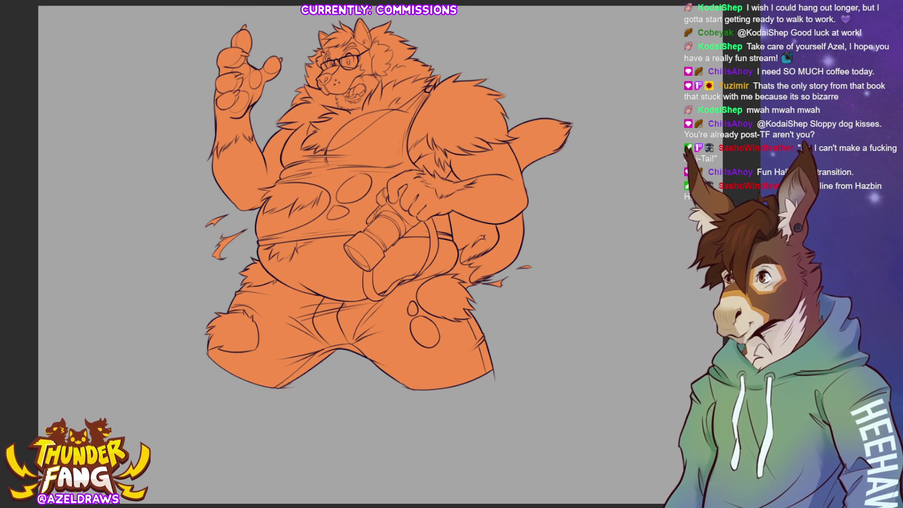
mouse_move(454, 167)
left_mouse_down()
mouse_move(462, 182)
mouse_move(464, 164)
left_mouse_up()
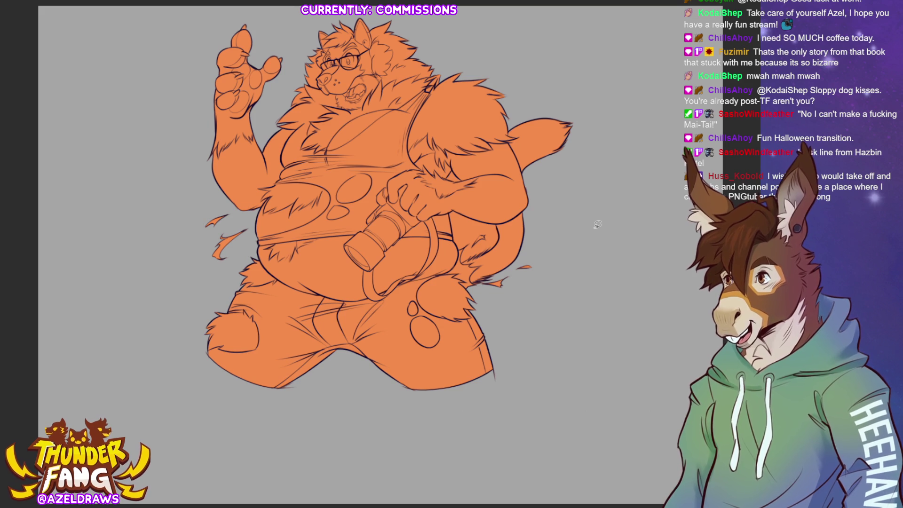
key("ctrl+plus")
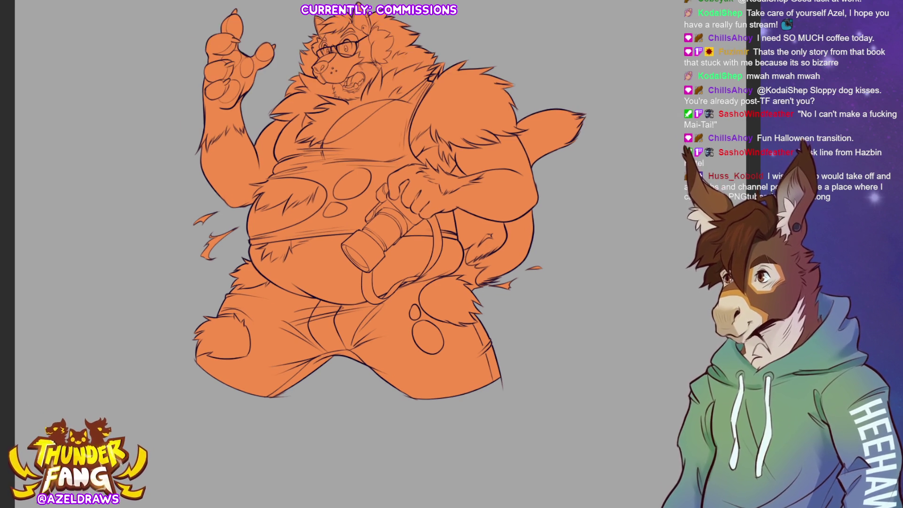
Step: Lasso-fill the gap between belly and tail orange, undoing one stray fill
key("ctrl+minus")
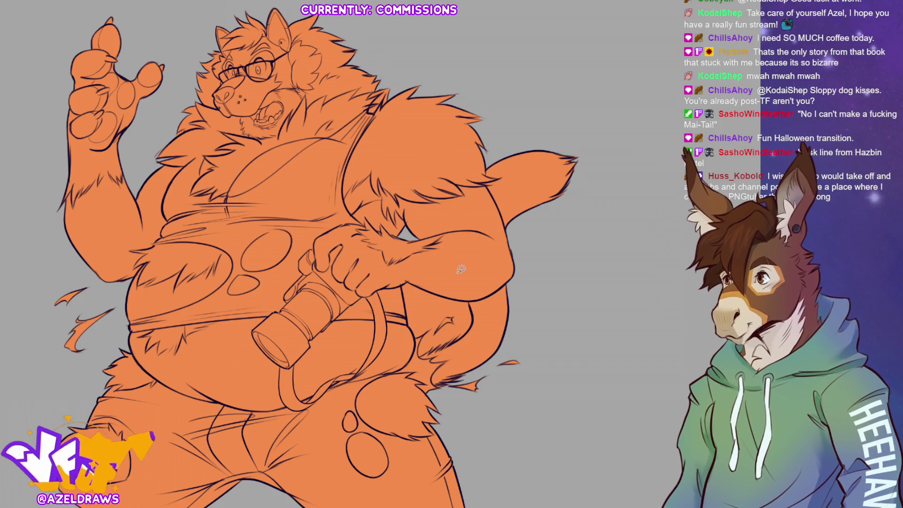
mouse_move(401, 284)
left_mouse_down()
mouse_move(416, 337)
mouse_move(439, 300)
mouse_move(427, 285)
mouse_move(402, 284)
mouse_move(470, 304)
mouse_move(473, 322)
mouse_move(456, 344)
mouse_move(418, 351)
mouse_move(437, 298)
left_mouse_up()
key("ctrl+z")
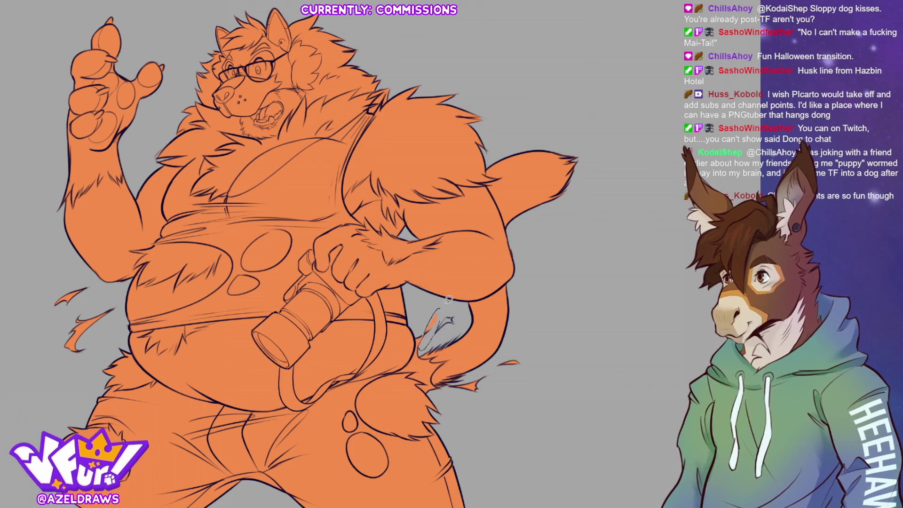
mouse_move(437, 329)
left_mouse_down()
mouse_move(452, 311)
mouse_move(435, 331)
left_mouse_up()
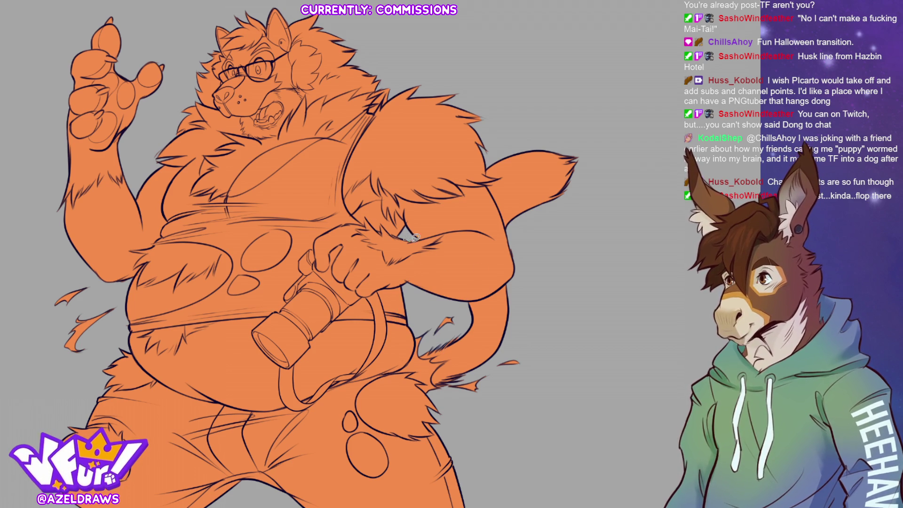
left_click(453, 218, "alt")
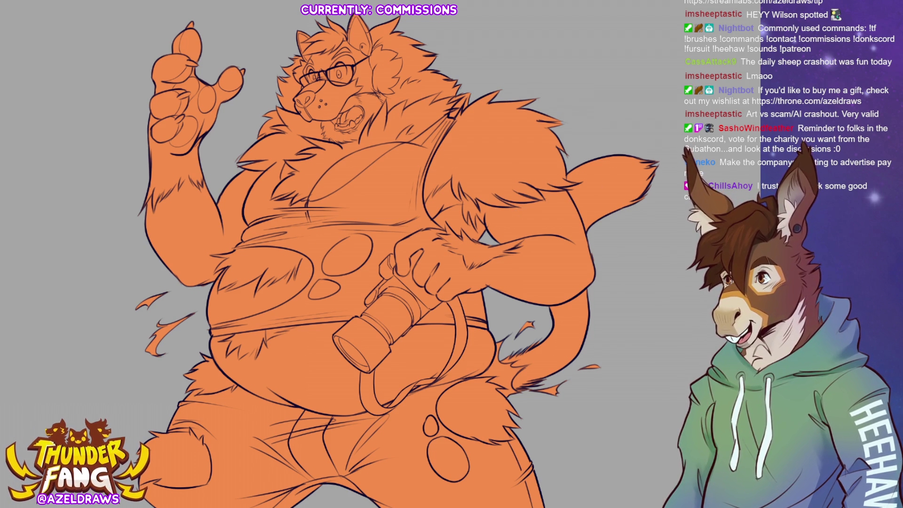
Step: Scroll down to check the orange base fill across the tail and belly
scroll(393, 77, "down", 4)
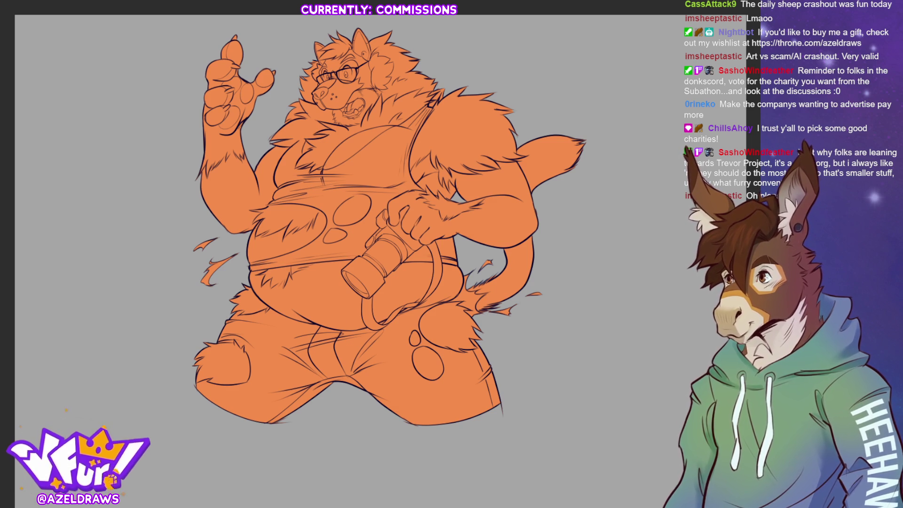
Step: Recolour the figure's orange base fill to a pale peach-tan
key("ctrl+z")
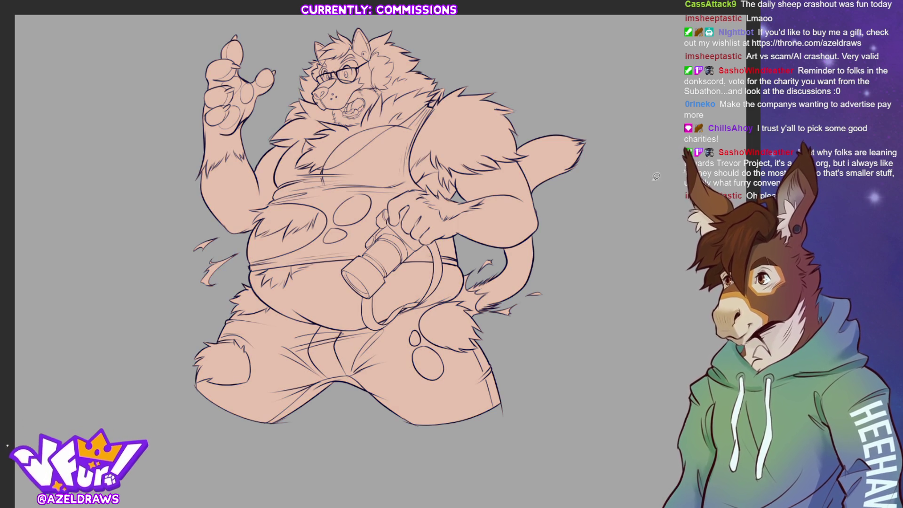
scroll(382, 235, "up", 2)
scroll(382, 254, "up", 2)
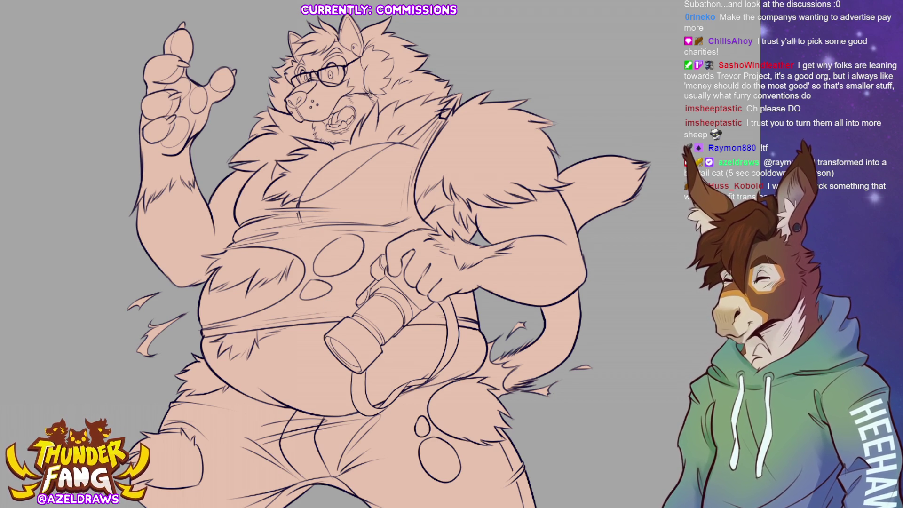
Step: Lasso-fill the raised paw, wrist, neck and chest ruff in pale cream
mouse_move(190, 13)
left_mouse_down()
mouse_move(174, 20)
mouse_move(143, 167)
mouse_move(202, 162)
mouse_move(226, 69)
left_mouse_up()
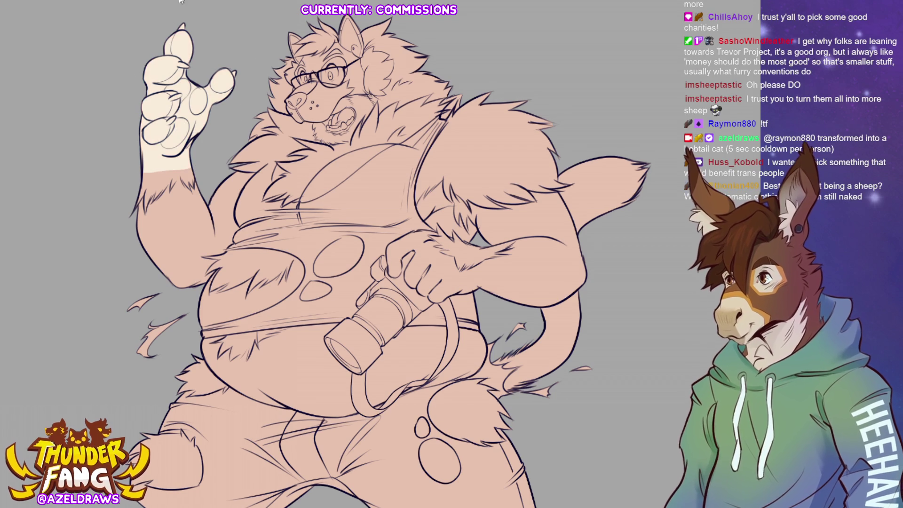
mouse_move(141, 166)
left_mouse_down()
mouse_move(131, 210)
mouse_move(183, 175)
mouse_move(192, 185)
mouse_move(212, 134)
left_mouse_up()
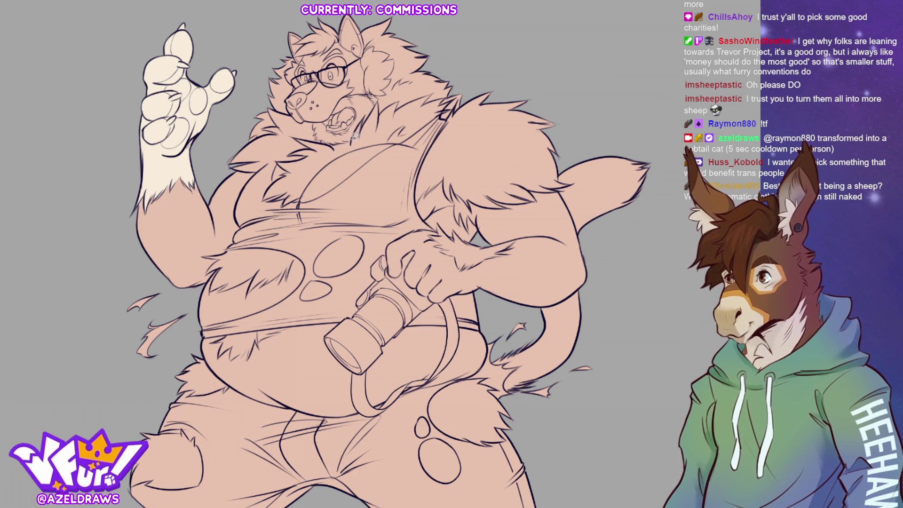
mouse_move(352, 143)
left_mouse_down()
mouse_move(379, 100)
mouse_move(386, 113)
mouse_move(399, 96)
mouse_move(437, 87)
mouse_move(410, 123)
mouse_move(349, 132)
left_mouse_up()
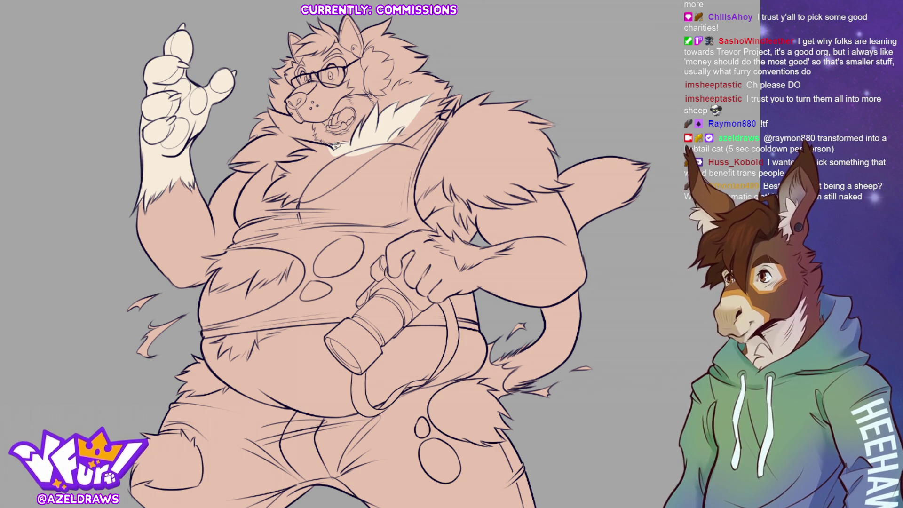
mouse_move(307, 135)
left_mouse_down()
mouse_move(317, 148)
mouse_move(294, 152)
mouse_move(339, 148)
left_mouse_up()
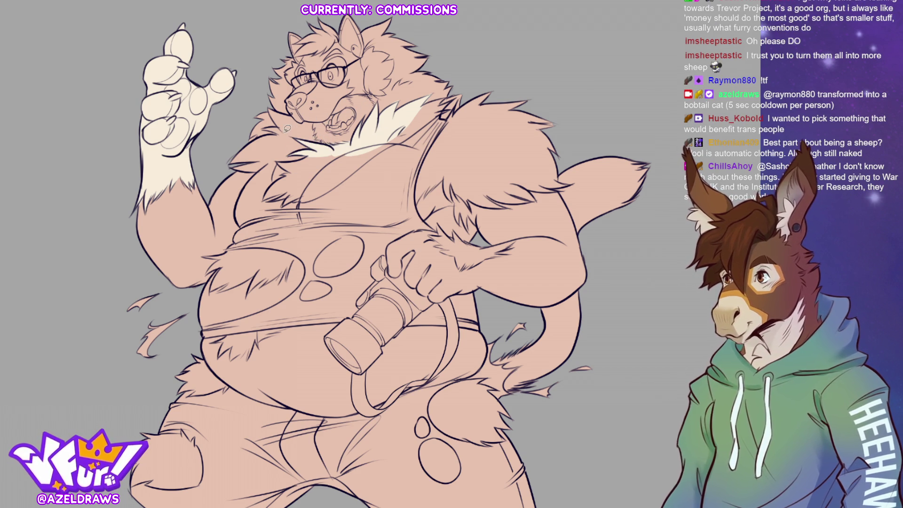
mouse_move(280, 125)
left_mouse_down()
mouse_move(269, 109)
mouse_move(312, 118)
mouse_move(326, 150)
left_mouse_up()
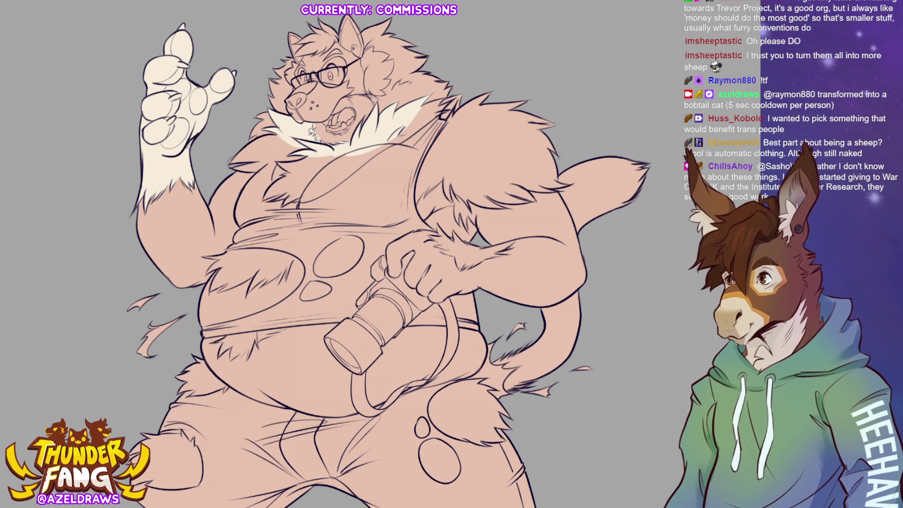
mouse_move(248, 140)
left_mouse_down()
mouse_move(224, 162)
mouse_move(273, 162)
mouse_move(300, 127)
mouse_move(275, 181)
mouse_move(313, 148)
mouse_move(267, 193)
mouse_move(284, 192)
mouse_move(276, 197)
mouse_move(309, 182)
mouse_move(336, 144)
left_mouse_up()
mouse_move(289, 195)
left_mouse_down()
mouse_move(283, 204)
mouse_move(363, 165)
mouse_move(344, 147)
left_mouse_up()
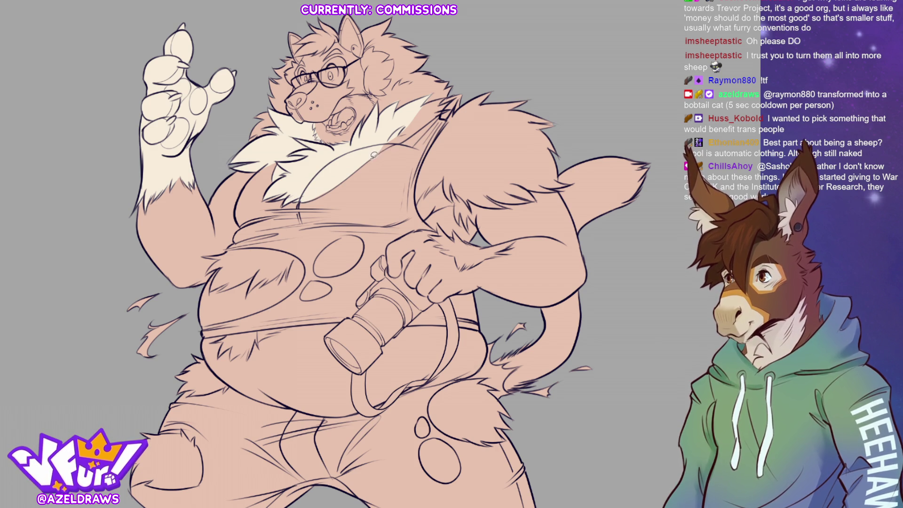
mouse_move(302, 194)
left_mouse_down()
mouse_move(372, 167)
mouse_move(454, 97)
mouse_move(397, 120)
mouse_move(300, 200)
left_mouse_up()
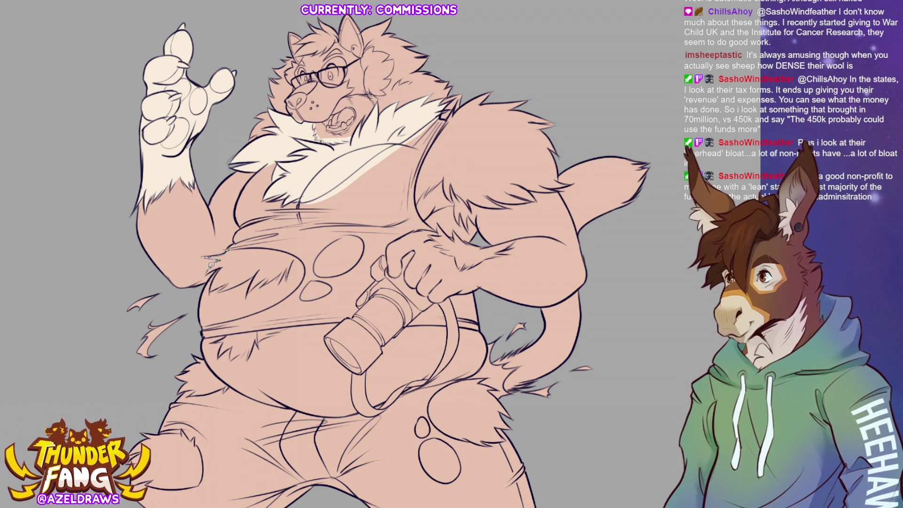
Step: Paint a small cream fur patch across the left side of the belly
left_click_drag(220, 266, 263, 248)
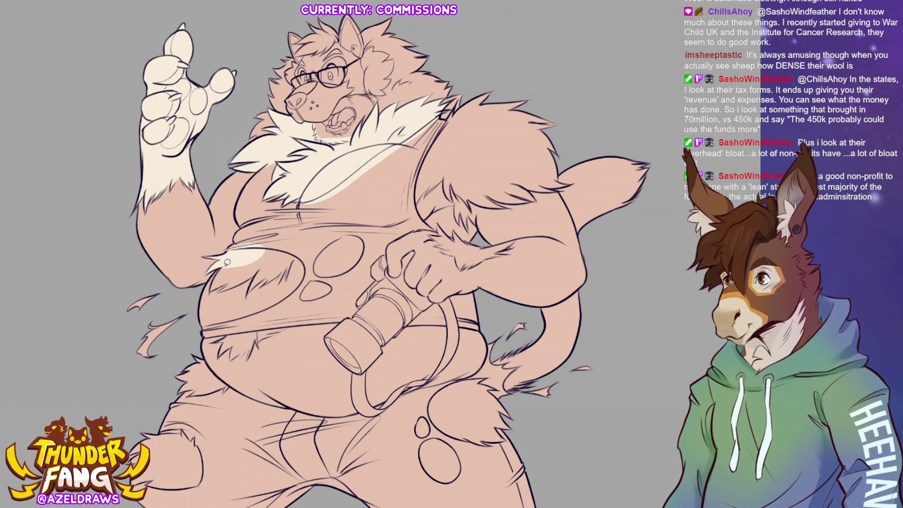
Step: Add cream fur tufts on the belly and chest, then mark the right shoulder fur orange
mouse_move(219, 288)
left_mouse_down()
mouse_move(259, 269)
mouse_move(248, 292)
mouse_move(264, 276)
mouse_move(284, 276)
mouse_move(291, 263)
mouse_move(254, 246)
left_mouse_up()
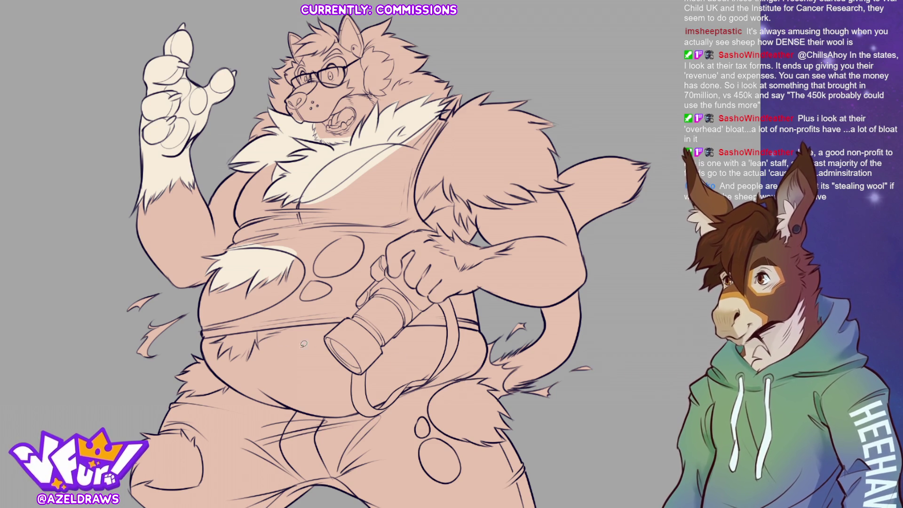
mouse_move(225, 334)
left_mouse_down()
mouse_move(216, 341)
mouse_move(225, 346)
mouse_move(220, 353)
mouse_move(254, 354)
mouse_move(261, 325)
left_mouse_up()
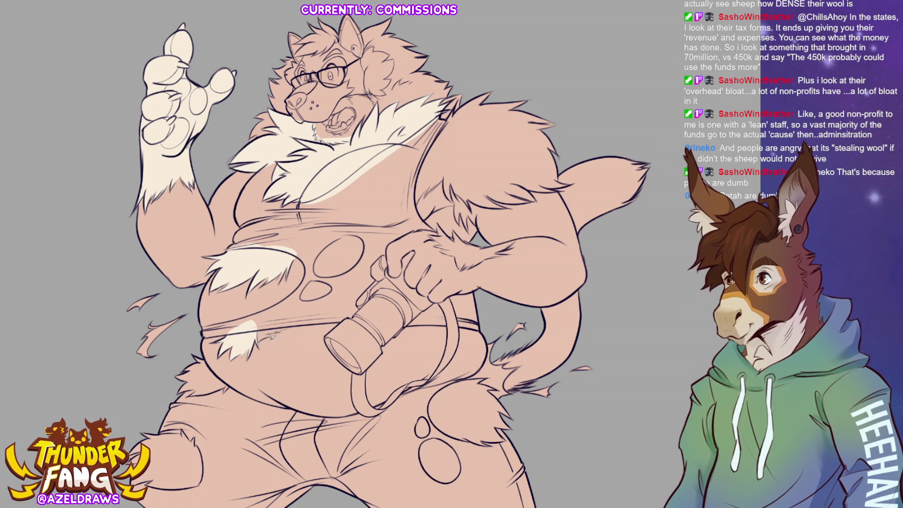
mouse_move(260, 340)
left_mouse_down()
mouse_move(295, 324)
mouse_move(259, 326)
left_mouse_up()
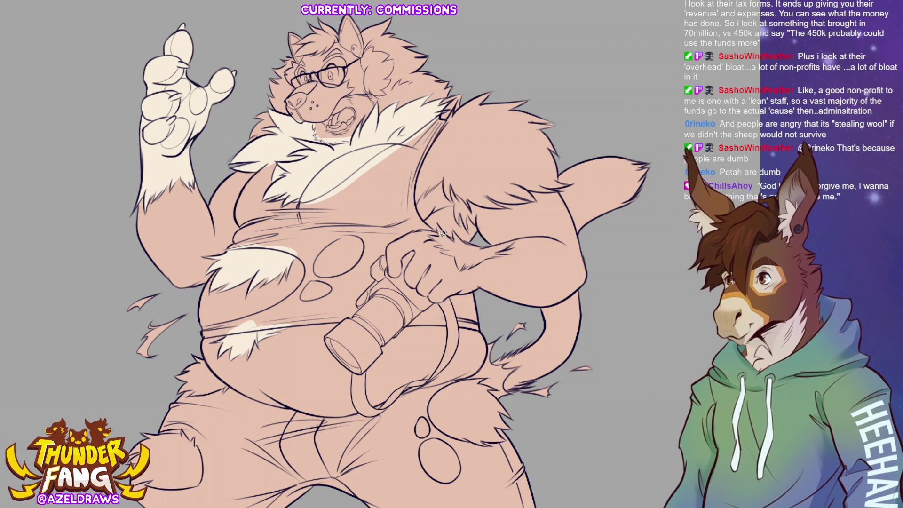
mouse_move(440, 231)
left_mouse_down()
mouse_move(442, 220)
mouse_move(472, 248)
mouse_move(430, 233)
mouse_move(452, 241)
mouse_move(435, 243)
mouse_move(458, 239)
mouse_move(442, 247)
mouse_move(447, 256)
mouse_move(484, 259)
mouse_move(456, 258)
mouse_move(462, 267)
mouse_move(484, 256)
mouse_move(487, 243)
mouse_move(469, 239)
mouse_move(516, 241)
mouse_move(481, 257)
mouse_move(470, 255)
mouse_move(519, 235)
mouse_move(499, 254)
mouse_move(476, 256)
left_mouse_up()
key("ctrl+z")
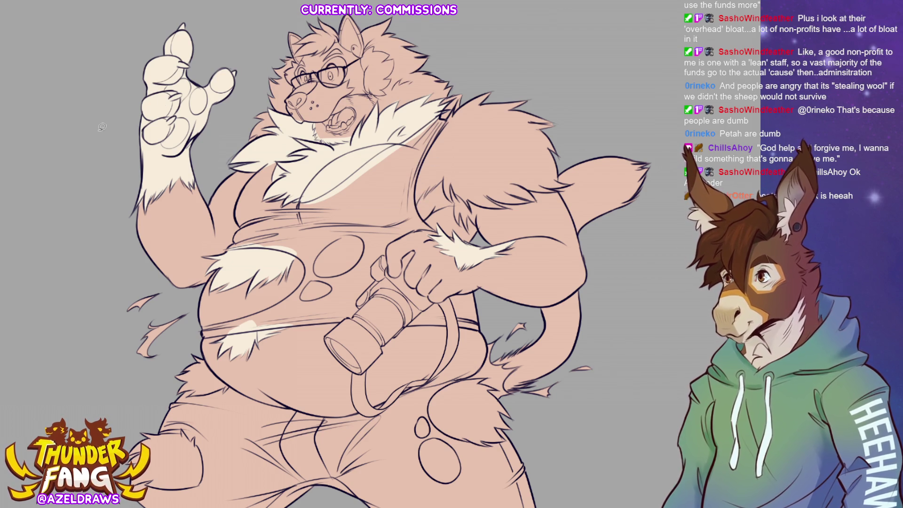
mouse_move(459, 94)
left_mouse_down()
mouse_move(413, 160)
mouse_move(435, 201)
mouse_move(489, 217)
mouse_move(554, 202)
mouse_move(567, 115)
mouse_move(484, 71)
mouse_move(460, 95)
left_mouse_up()
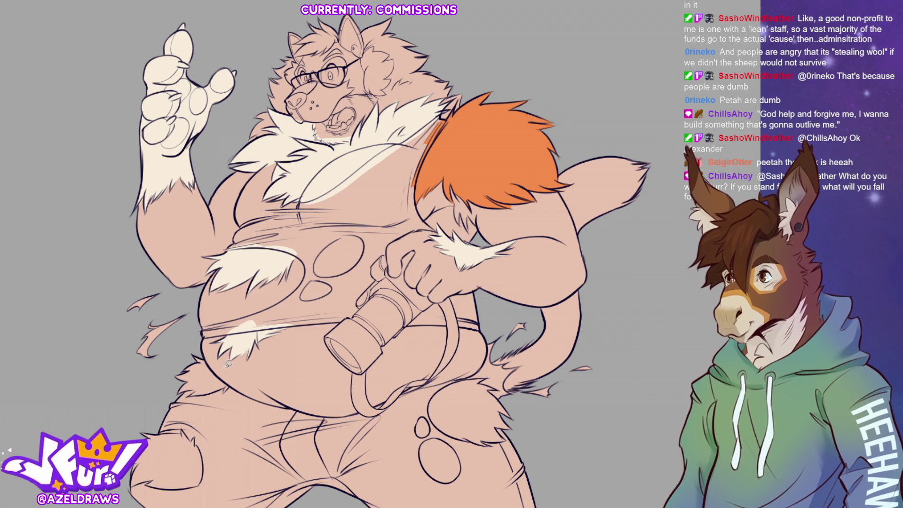
Step: Lasso-fill the hip tuft, right thigh spots and tail with orange
mouse_move(216, 358)
left_mouse_down()
mouse_move(175, 368)
mouse_move(239, 393)
mouse_move(226, 348)
left_mouse_up()
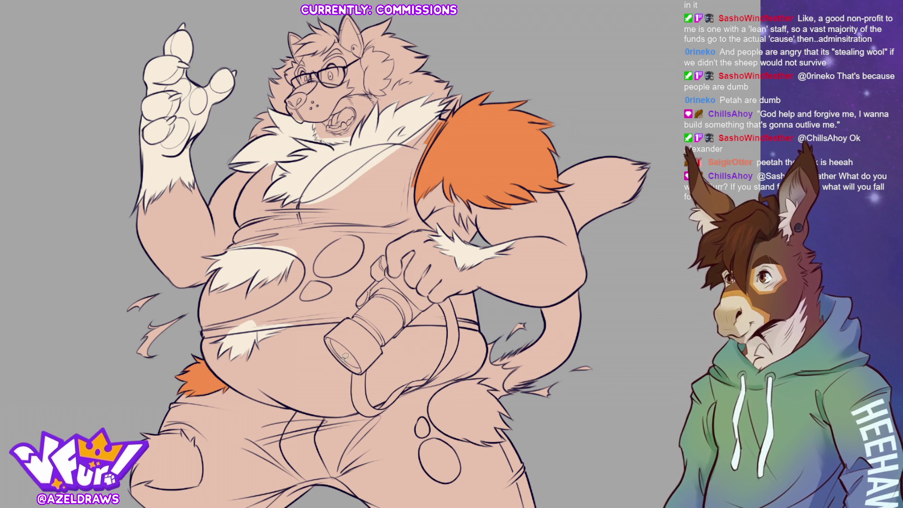
scroll(204, 496, "down", 1)
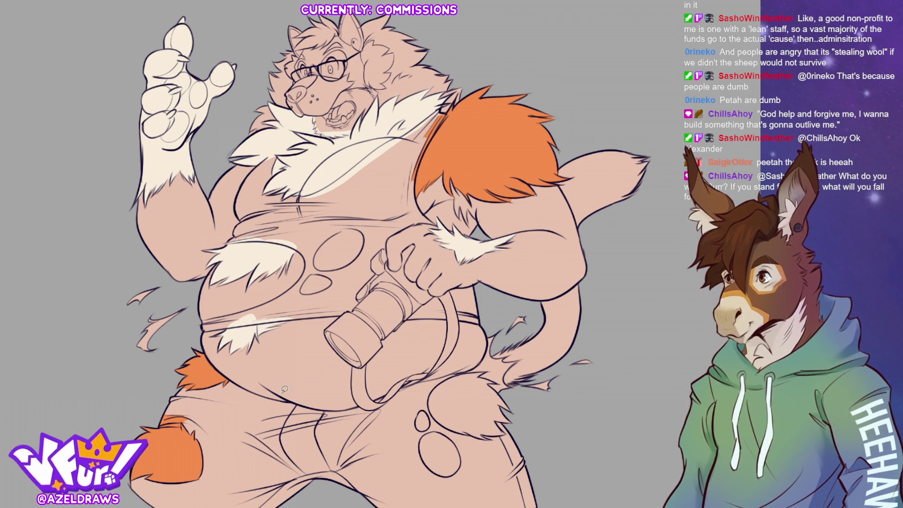
scroll(409, 362, "down", 3)
scroll(521, 263, "down", 3)
mouse_move(430, 298)
left_mouse_down()
mouse_move(394, 320)
mouse_move(392, 416)
mouse_move(467, 396)
mouse_move(467, 316)
mouse_move(430, 299)
mouse_move(463, 296)
mouse_move(418, 353)
mouse_move(526, 300)
mouse_move(524, 282)
left_mouse_up()
scroll(572, 303, "up", 3)
scroll(470, 282, "up", 3)
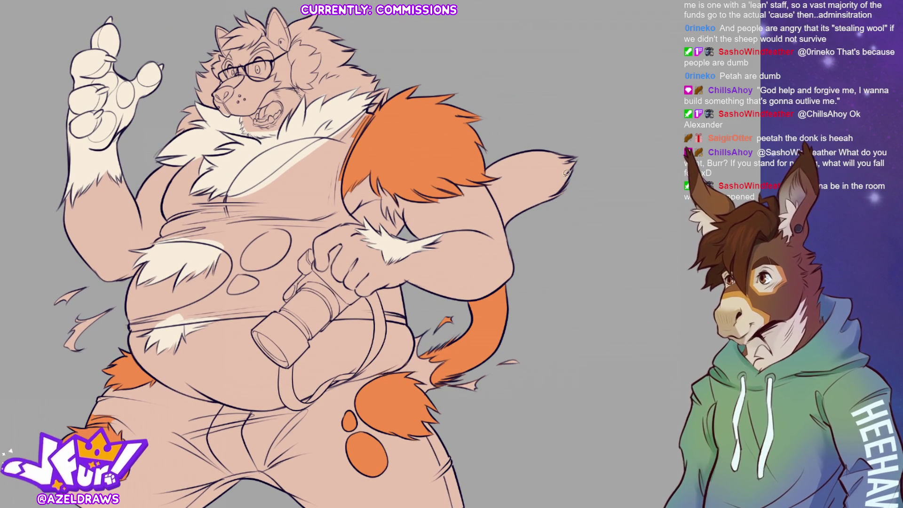
mouse_move(496, 152)
left_mouse_down()
mouse_move(613, 150)
mouse_move(487, 143)
left_mouse_up()
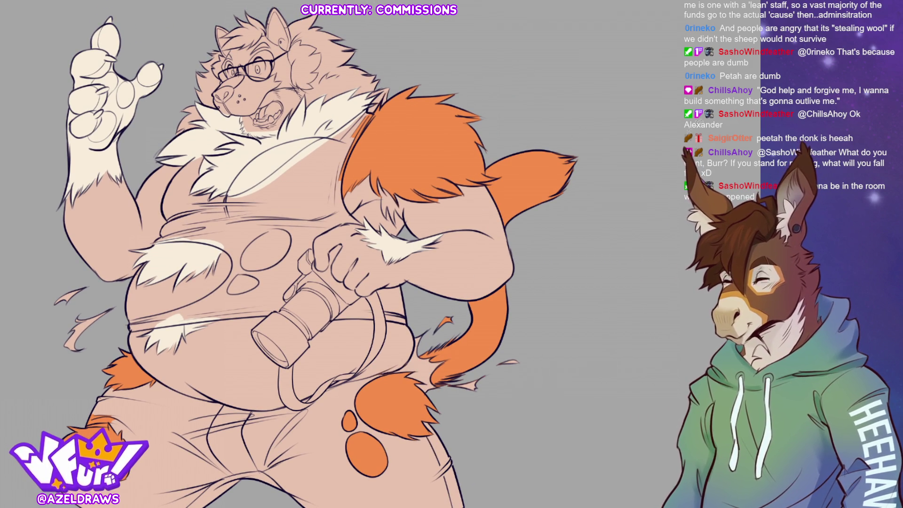
mouse_move(280, 168)
left_mouse_down()
mouse_move(329, 141)
mouse_move(357, 168)
left_mouse_up()
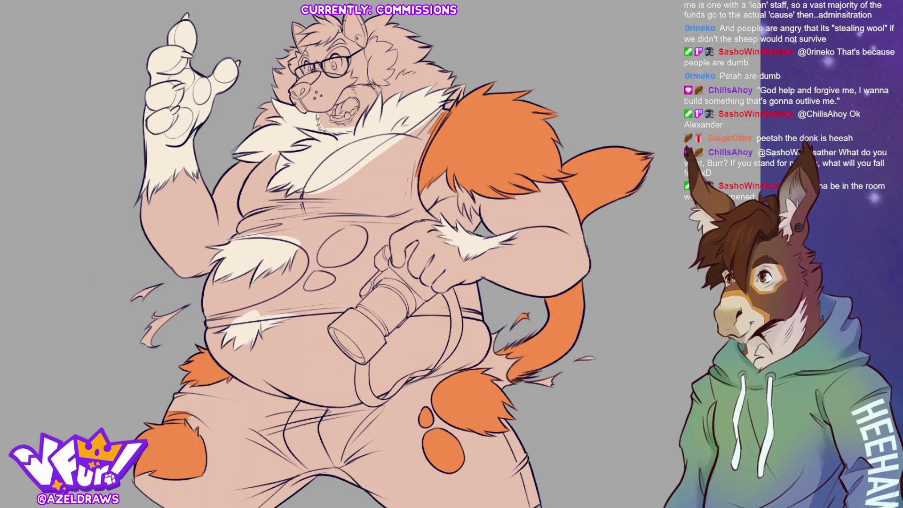
mouse_move(583, 151)
left_mouse_down()
mouse_move(584, 189)
mouse_move(601, 211)
mouse_move(654, 189)
left_mouse_up()
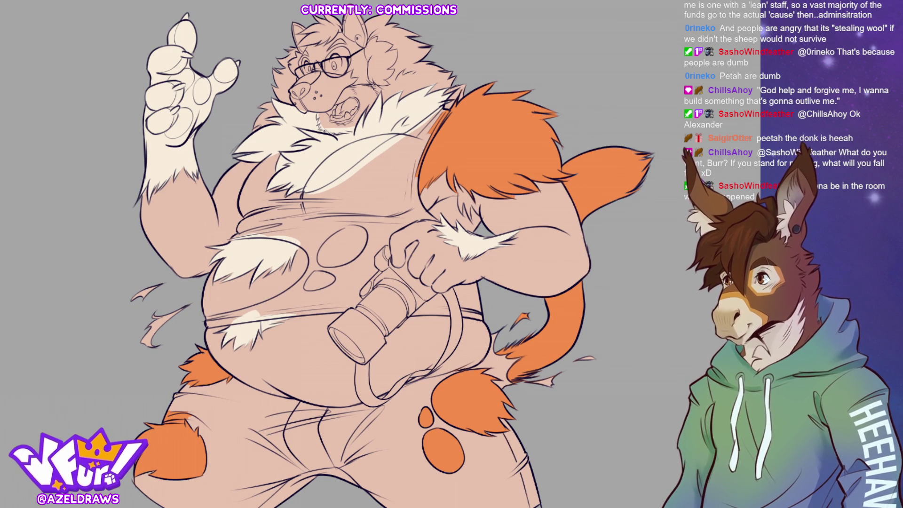
Step: Paint a white tip on the end of the orange tail and begin outlining the head
mouse_move(594, 142)
left_mouse_down()
mouse_move(596, 191)
mouse_move(625, 207)
mouse_move(620, 117)
left_mouse_up()
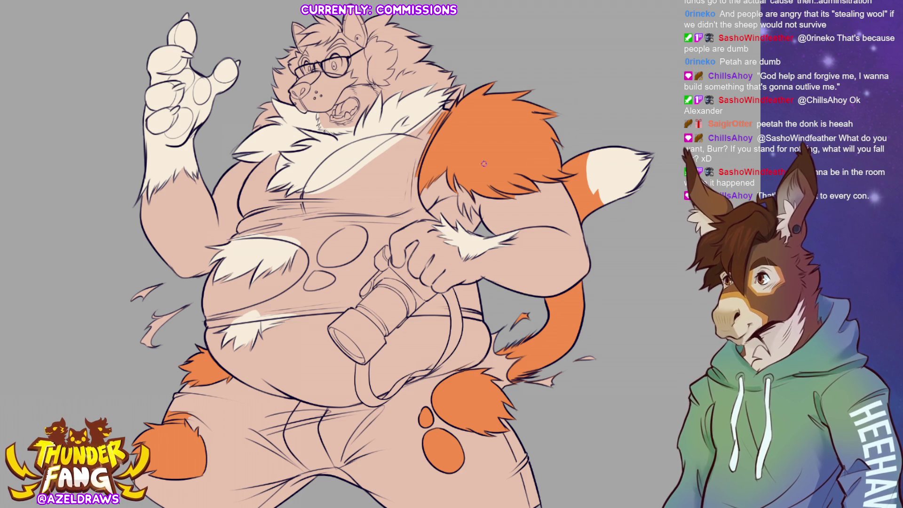
mouse_move(588, 154)
left_mouse_down()
mouse_move(586, 177)
mouse_move(587, 164)
left_mouse_up()
mouse_move(604, 194)
left_mouse_down()
mouse_move(590, 172)
mouse_move(591, 196)
mouse_move(596, 183)
mouse_move(607, 201)
left_mouse_up()
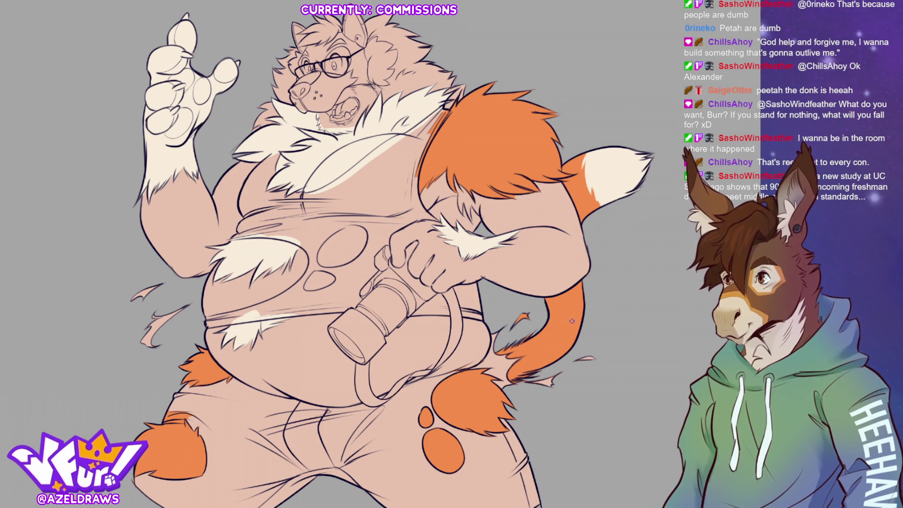
left_click(583, 193, "alt")
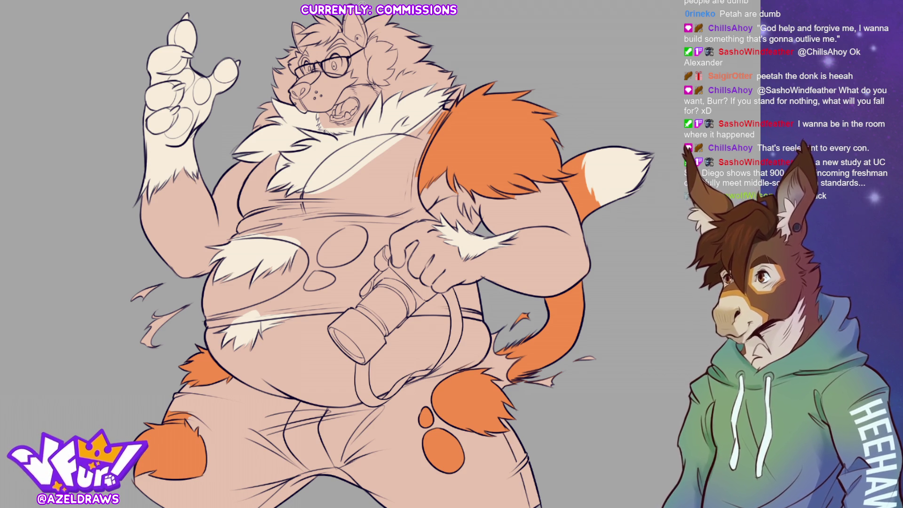
mouse_move(360, 2)
left_mouse_down()
mouse_move(287, 19)
mouse_move(266, 69)
mouse_move(282, 89)
mouse_move(350, 85)
mouse_move(432, 37)
mouse_move(423, 17)
left_mouse_up()
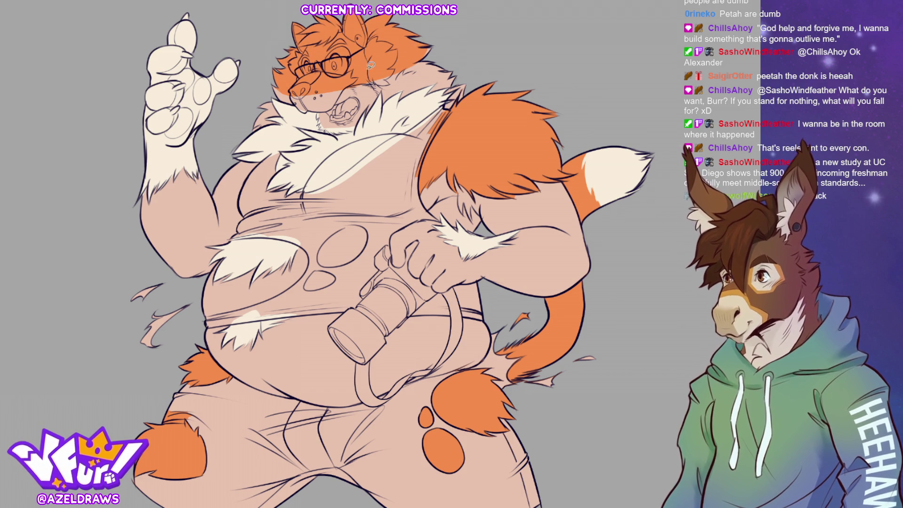
Step: Refine the orange fur edges along the left cheek, neck and near the glasses
mouse_move(288, 78)
left_mouse_down()
mouse_move(274, 80)
mouse_move(287, 99)
left_mouse_up()
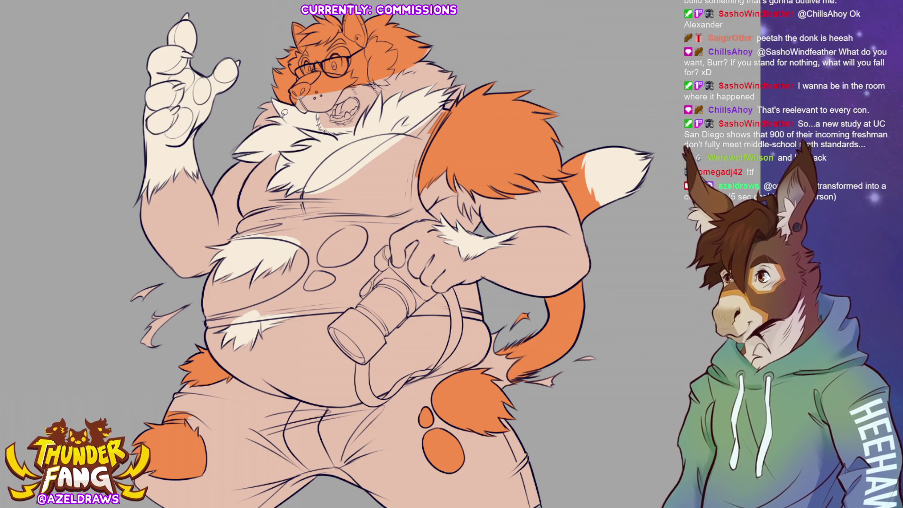
mouse_move(273, 98)
left_mouse_down()
mouse_move(255, 109)
mouse_move(279, 105)
mouse_move(264, 116)
mouse_move(281, 120)
mouse_move(263, 125)
mouse_move(282, 115)
mouse_move(264, 111)
mouse_move(261, 121)
left_mouse_up()
mouse_move(362, 83)
left_mouse_down()
mouse_move(376, 96)
mouse_move(384, 65)
mouse_move(385, 100)
mouse_move(412, 76)
mouse_move(391, 63)
mouse_move(437, 43)
mouse_move(448, 65)
mouse_move(435, 66)
mouse_move(467, 73)
mouse_move(407, 85)
mouse_move(404, 97)
mouse_move(482, 70)
mouse_move(430, 88)
mouse_move(469, 82)
left_mouse_up()
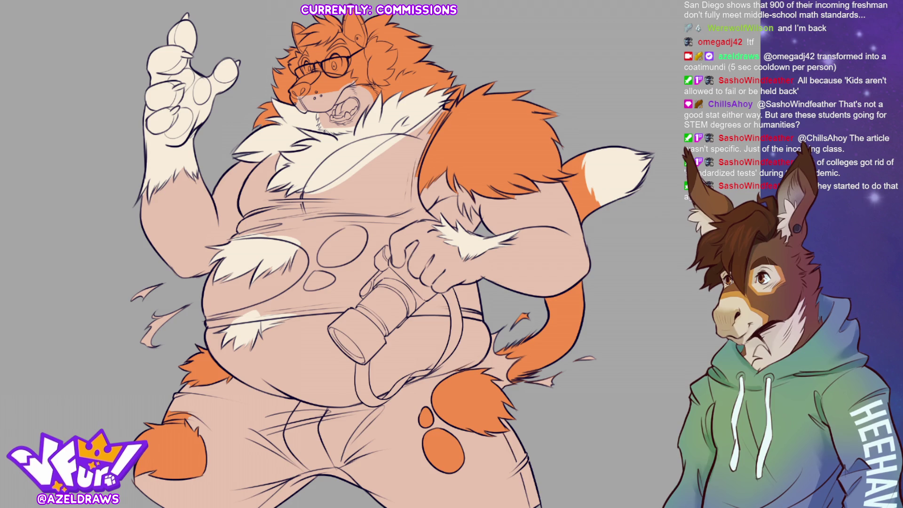
key("ctrl+plus")
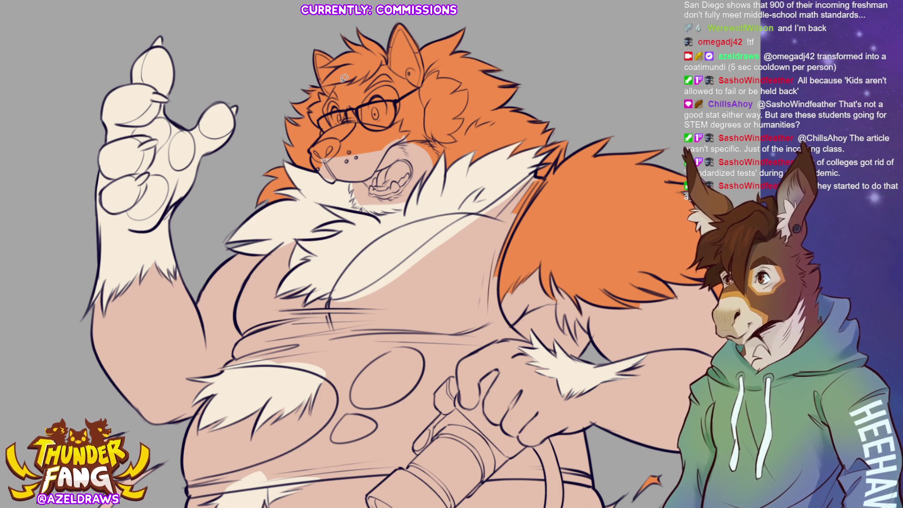
mouse_move(341, 79)
left_mouse_down()
mouse_move(327, 113)
mouse_move(381, 115)
mouse_move(379, 62)
mouse_move(393, 25)
mouse_move(420, 39)
mouse_move(427, 73)
mouse_move(380, 75)
left_mouse_up()
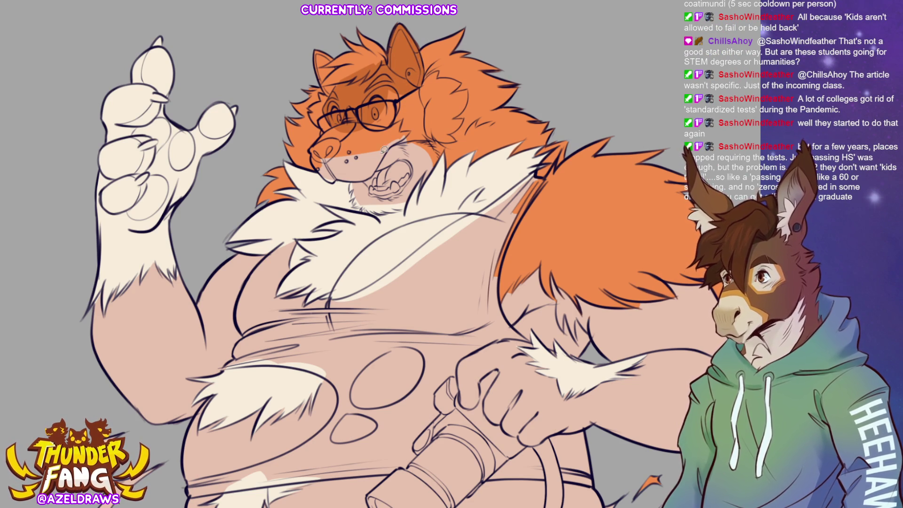
Step: Fill orange fur from the muzzle up to the glasses, then shade the face's right side darker orange
mouse_move(391, 144)
left_mouse_down()
mouse_move(417, 137)
mouse_move(414, 92)
mouse_move(360, 127)
left_mouse_up()
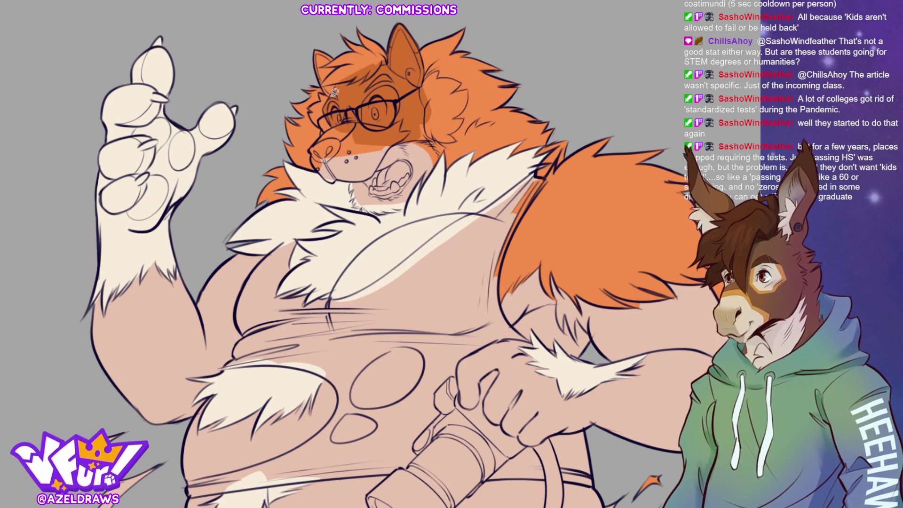
left_click_drag(332, 95, 315, 37)
key("ctrl+z")
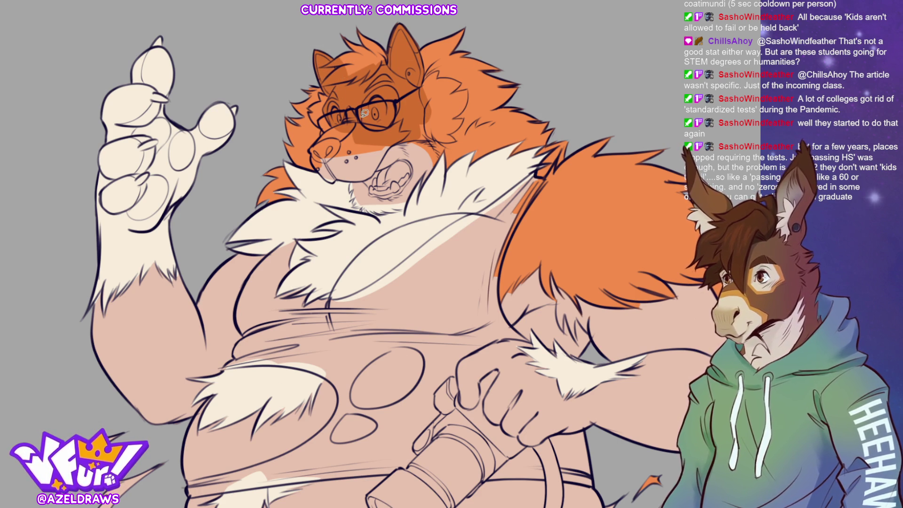
mouse_move(338, 121)
left_mouse_down()
mouse_move(326, 130)
mouse_move(361, 141)
left_mouse_up()
key("ctrl+z")
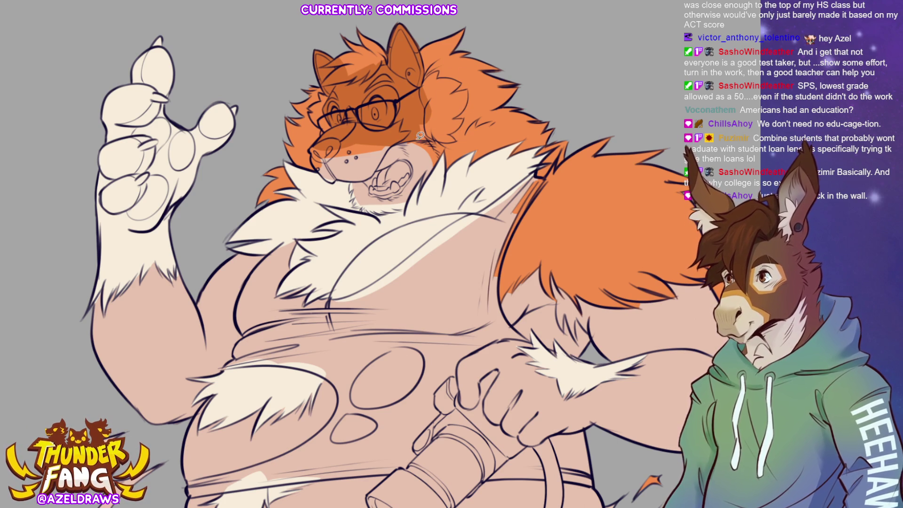
left_click_drag(442, 132, 440, 100)
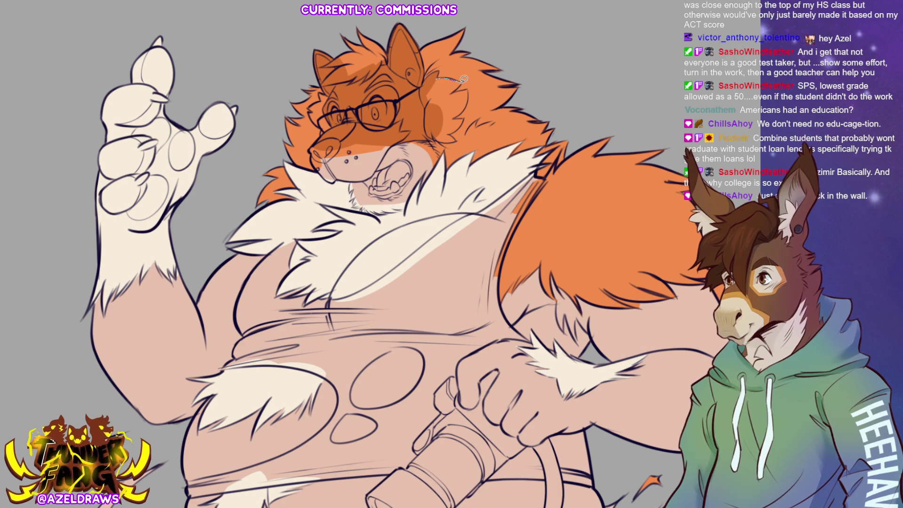
Step: Add darker orange shading right of the head and colour from the snout up to the glasses
mouse_move(410, 104)
left_mouse_down()
mouse_move(462, 77)
mouse_move(471, 94)
mouse_move(439, 117)
mouse_move(465, 120)
mouse_move(435, 131)
mouse_move(457, 139)
mouse_move(433, 130)
mouse_move(483, 108)
left_mouse_up()
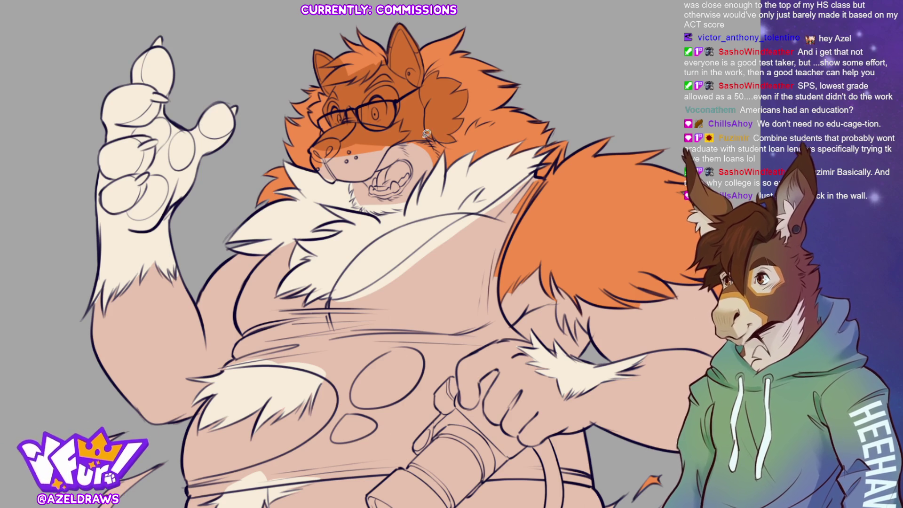
mouse_move(330, 133)
left_mouse_down()
mouse_move(313, 103)
mouse_move(335, 88)
left_mouse_up()
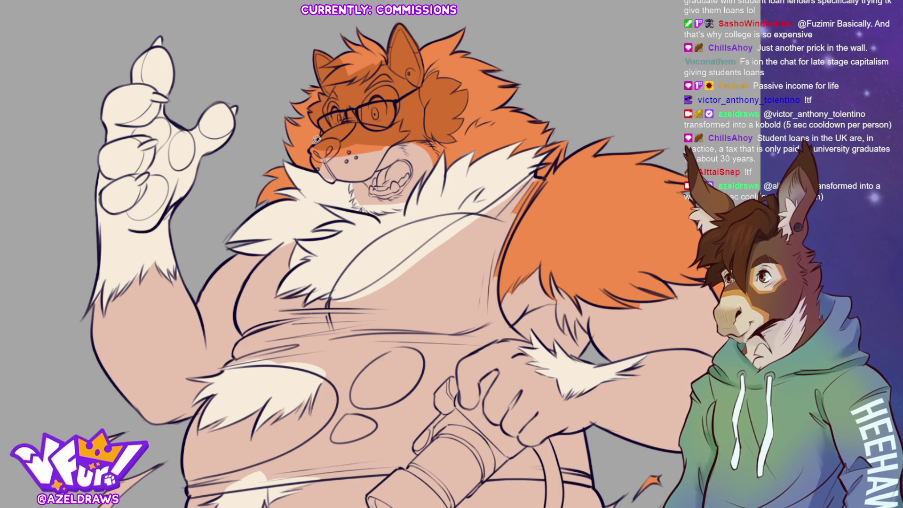
mouse_move(315, 141)
left_mouse_down()
mouse_move(351, 118)
mouse_move(370, 123)
mouse_move(332, 154)
left_mouse_up()
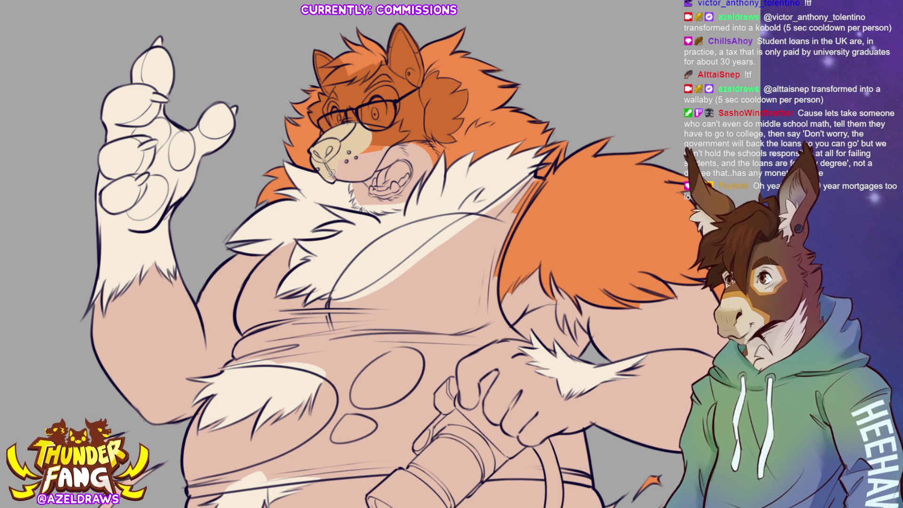
Step: Colour the nose pink, working around the glasses
left_click_drag(333, 175, 371, 175)
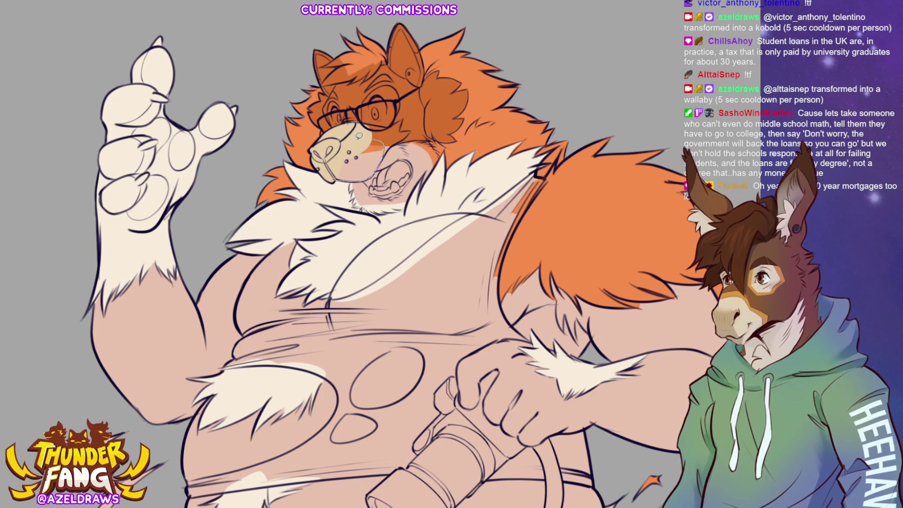
key("ctrl+z")
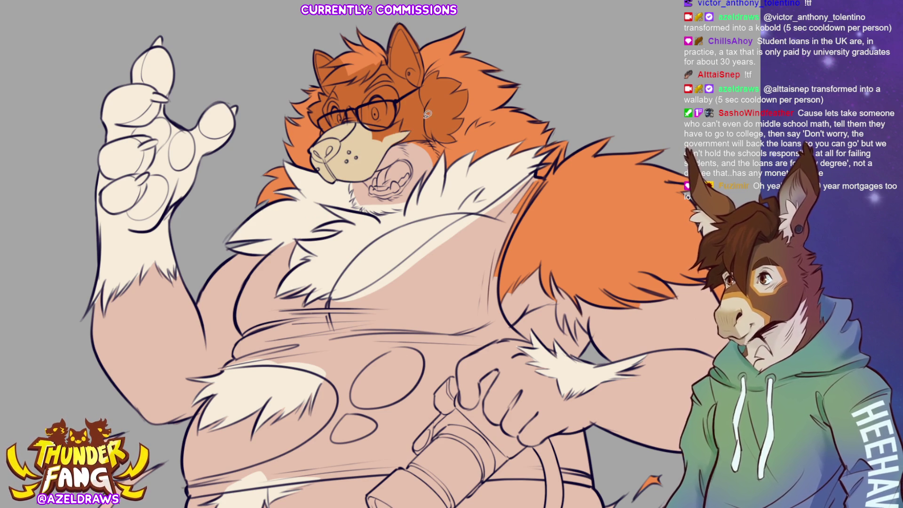
left_click_drag(359, 123, 383, 123)
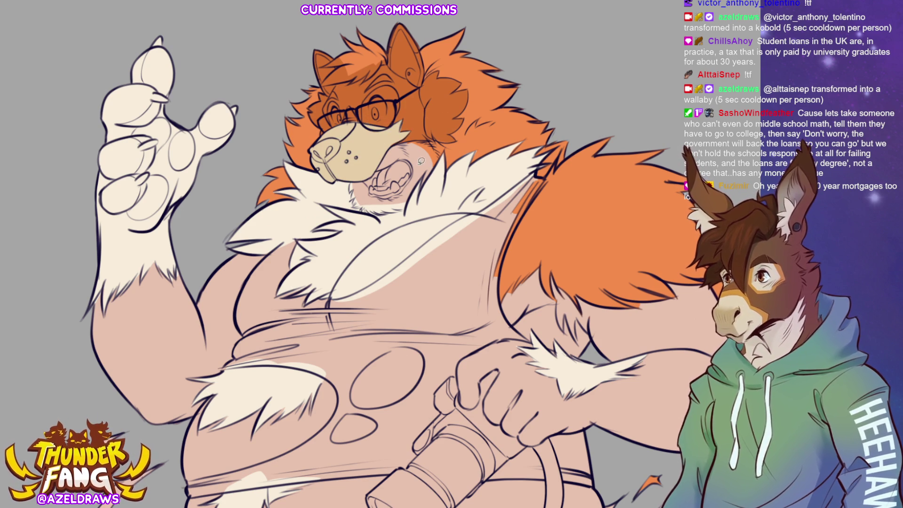
mouse_move(362, 120)
left_mouse_down()
mouse_move(377, 87)
mouse_move(390, 81)
mouse_move(400, 92)
left_mouse_up()
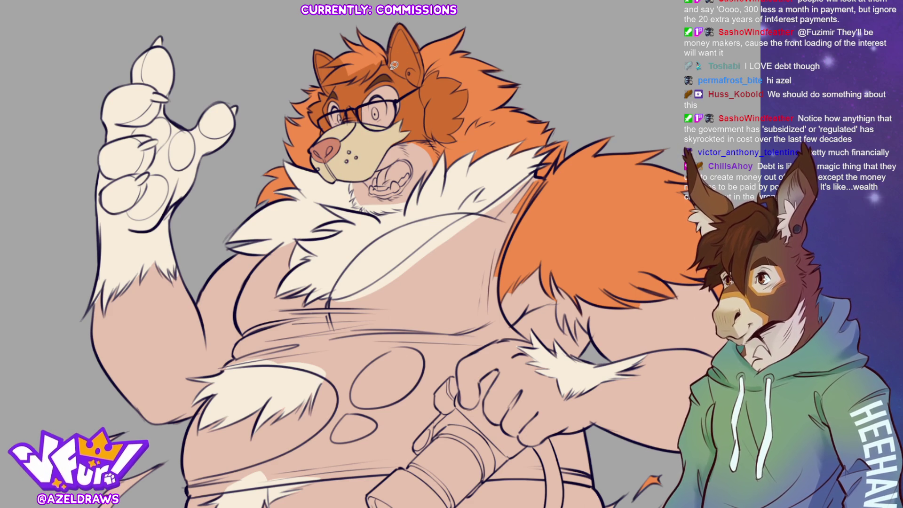
Step: Fill the inner ear tan along the head edge and paint a dark brown beard under the mouth
mouse_move(394, 65)
left_mouse_down()
mouse_move(404, 27)
mouse_move(422, 78)
mouse_move(414, 84)
mouse_move(390, 64)
left_mouse_up()
mouse_move(332, 91)
left_mouse_down()
mouse_move(320, 50)
mouse_move(339, 64)
mouse_move(331, 91)
left_mouse_up()
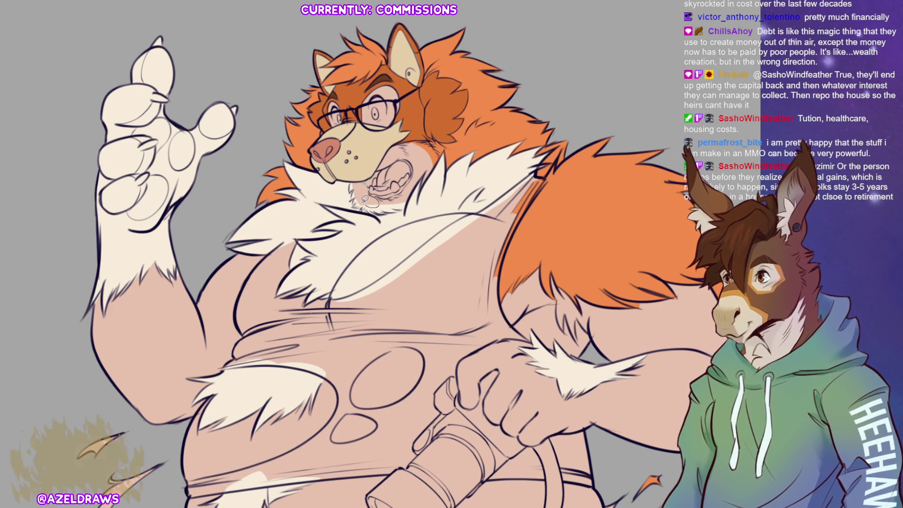
left_click_drag(357, 185, 356, 178)
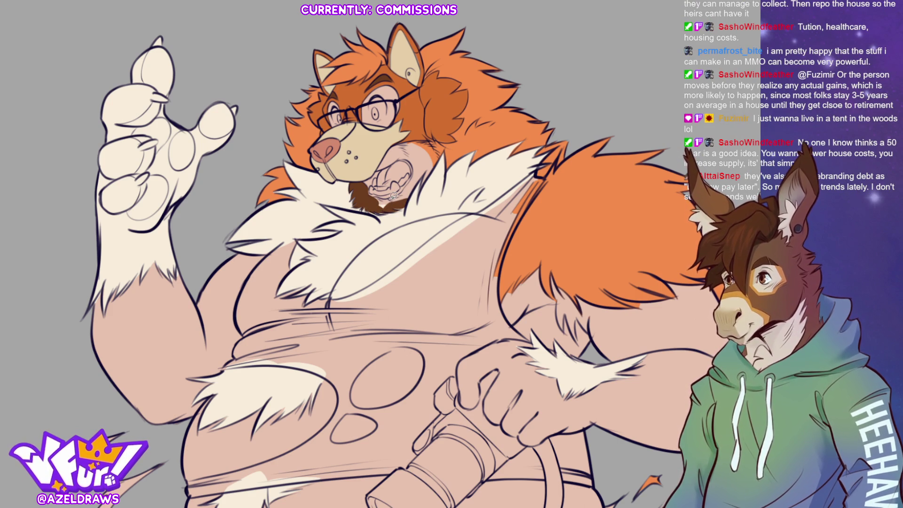
Step: Darken the beard below the mouth, extend it up the cheek, and fill the eye white
left_click_drag(377, 193, 402, 192)
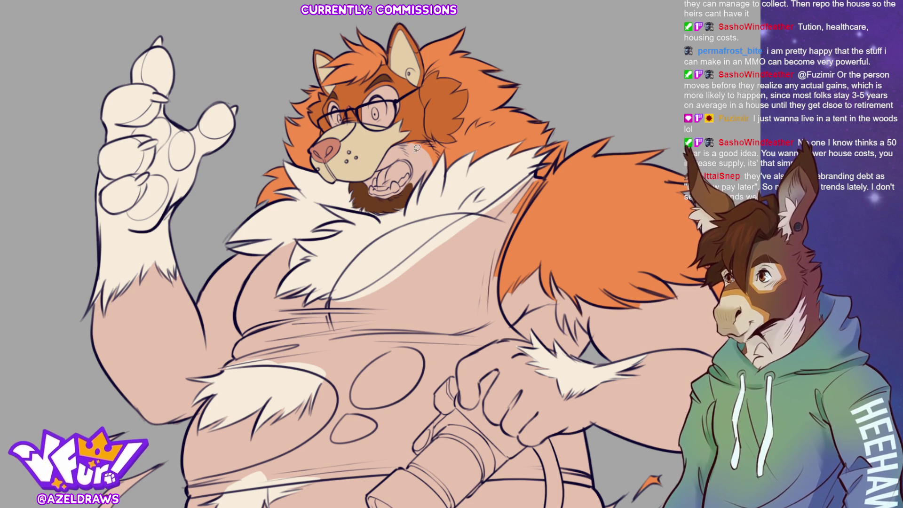
mouse_move(412, 177)
left_mouse_down()
mouse_move(414, 152)
mouse_move(427, 162)
mouse_move(412, 190)
mouse_move(411, 181)
left_mouse_up()
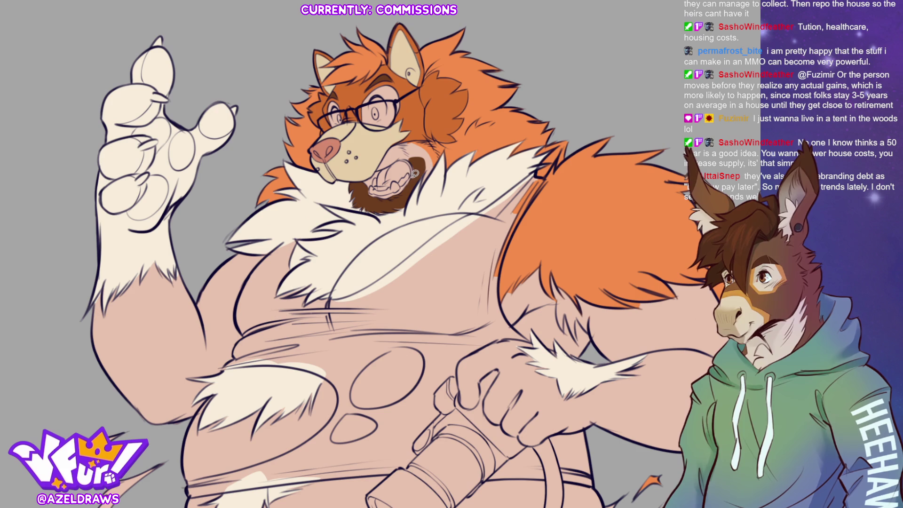
mouse_move(410, 152)
left_mouse_down()
mouse_move(412, 137)
mouse_move(430, 155)
mouse_move(423, 187)
mouse_move(431, 148)
mouse_move(416, 153)
mouse_move(410, 139)
mouse_move(437, 144)
mouse_move(435, 167)
left_mouse_up()
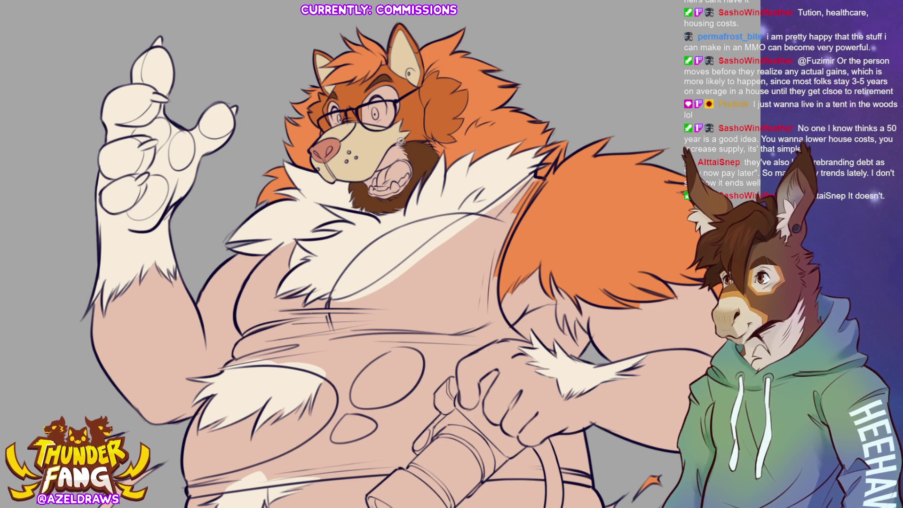
mouse_move(413, 144)
left_mouse_down()
mouse_move(399, 143)
mouse_move(416, 146)
left_mouse_up()
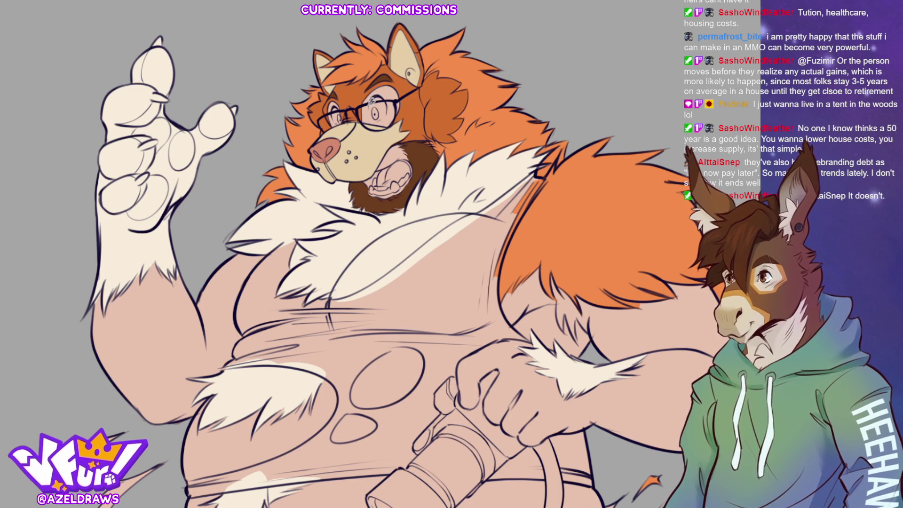
left_click_drag(383, 113, 376, 101)
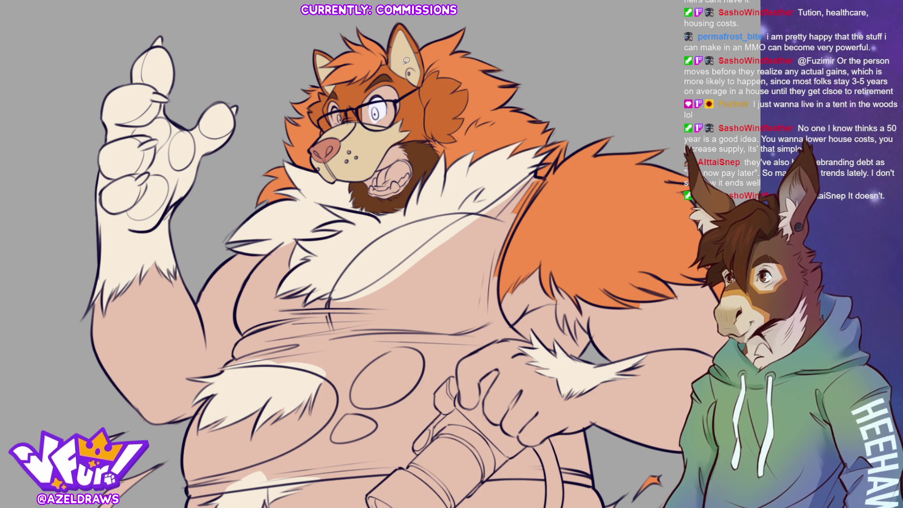
Step: Paint both irises blue and redraw the line along the mouth's right side
key("ctrl+z")
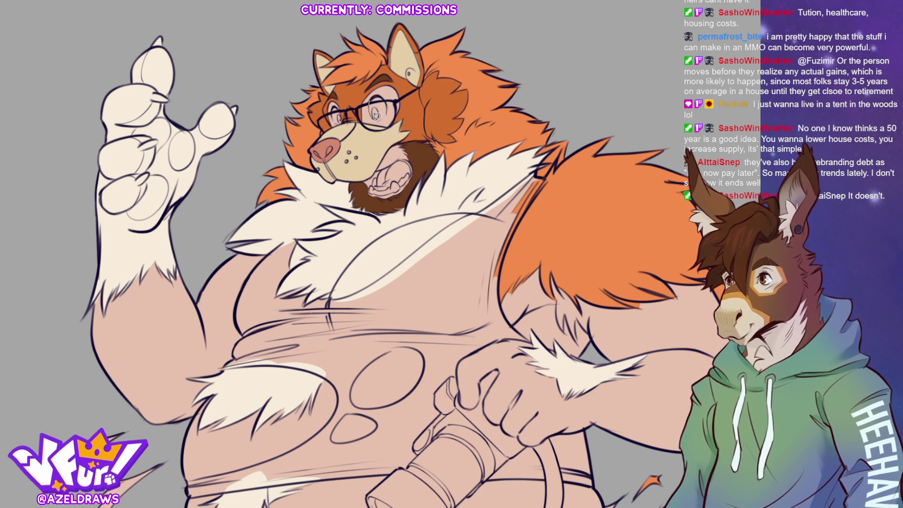
key("ctrl+y")
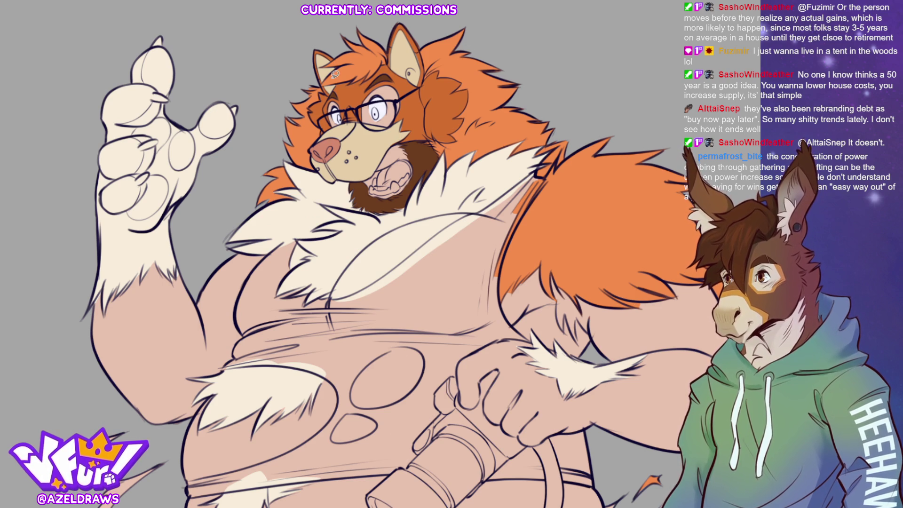
left_click_drag(376, 108, 374, 116)
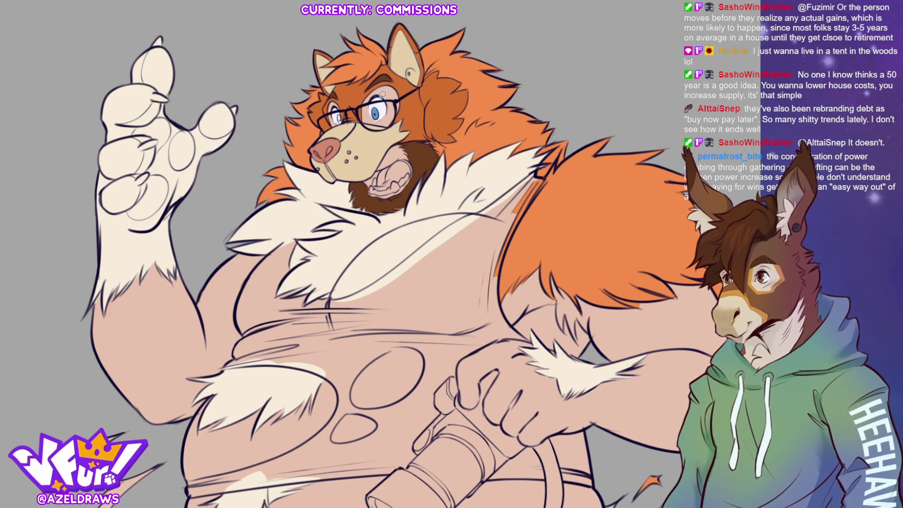
left_click(337, 117)
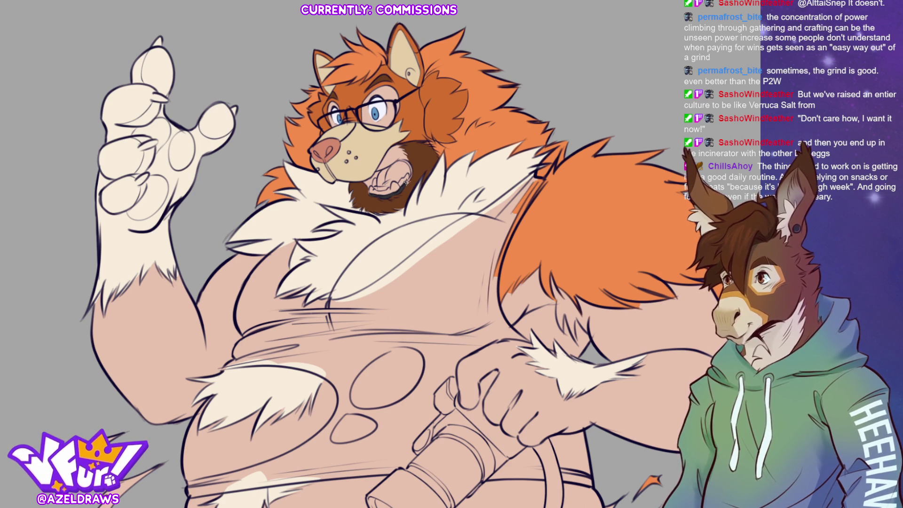
mouse_move(409, 158)
left_mouse_down()
mouse_move(400, 162)
mouse_move(410, 172)
mouse_move(403, 188)
left_mouse_up()
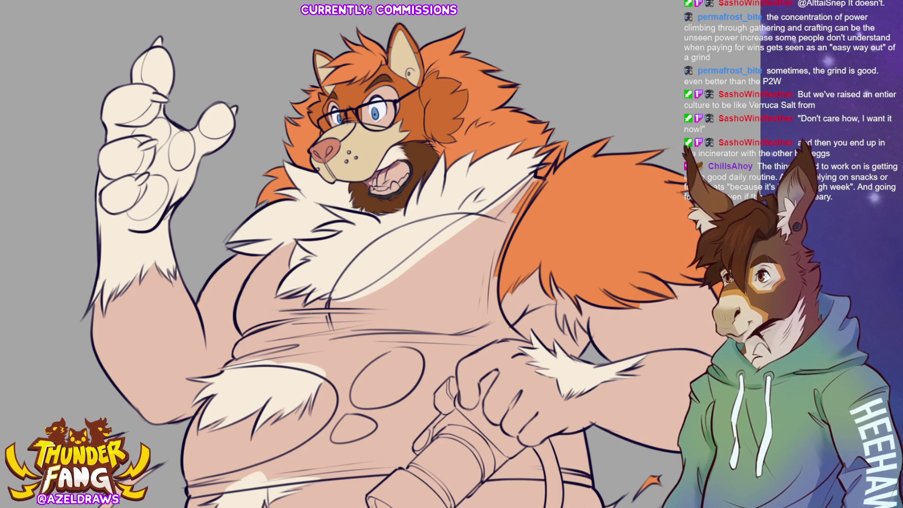
key("ctrl+0")
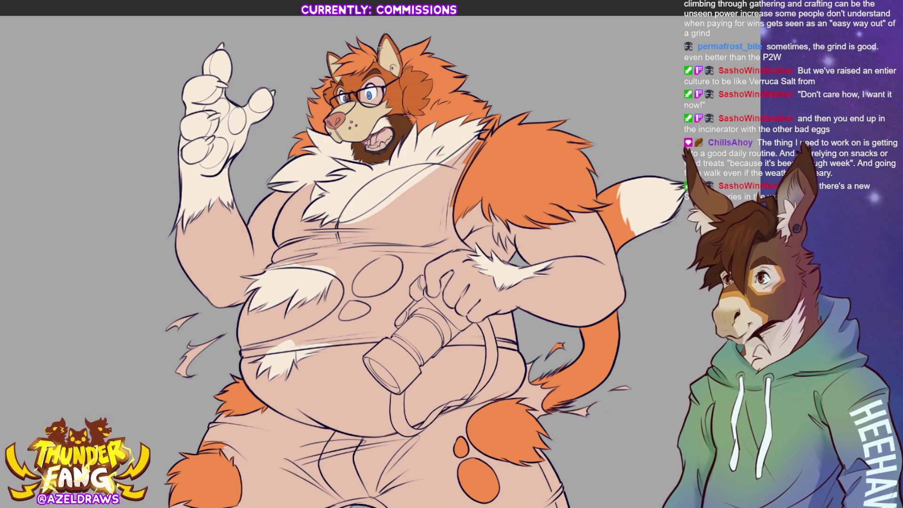
Step: Redraw the dark outlines at both ear tips
mouse_move(380, 47)
left_mouse_down()
mouse_move(383, 34)
mouse_move(397, 50)
left_mouse_up()
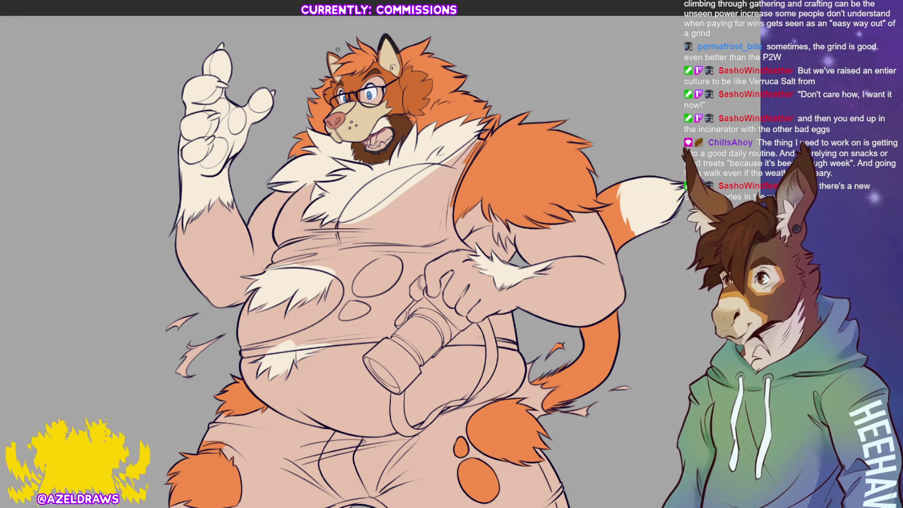
mouse_move(328, 71)
left_mouse_down()
mouse_move(329, 51)
mouse_move(344, 49)
left_mouse_up()
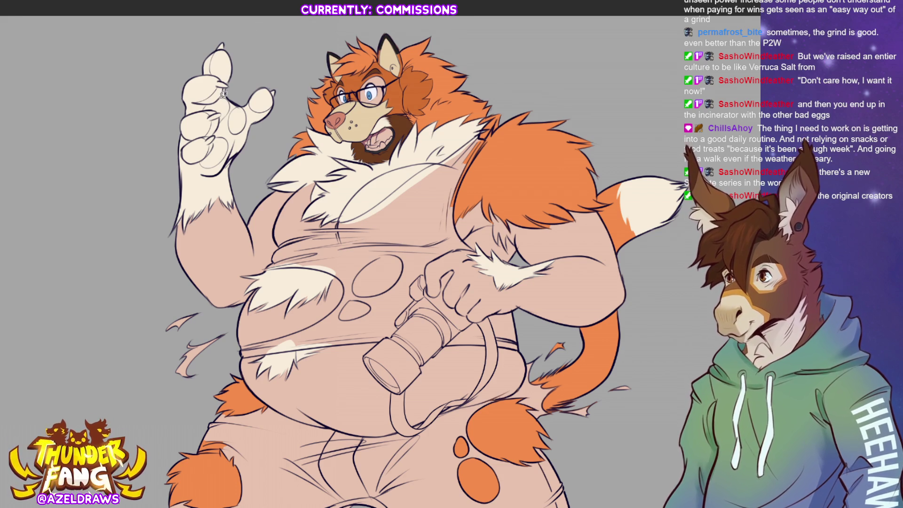
Step: Sketch the fingertip and thumb pads on the raised hand and fill them brown
mouse_move(217, 54)
left_mouse_down()
mouse_move(208, 73)
mouse_move(221, 47)
left_mouse_up()
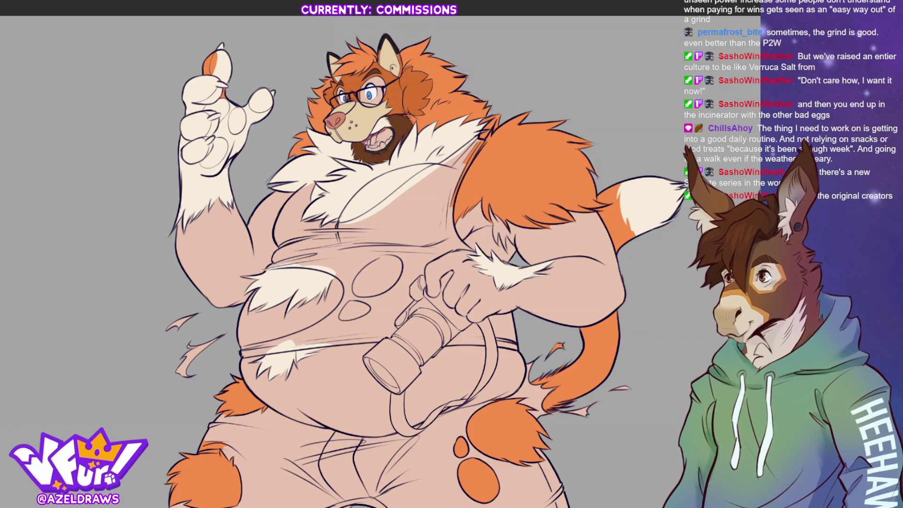
mouse_move(215, 71)
left_mouse_down()
mouse_move(209, 66)
mouse_move(231, 84)
mouse_move(241, 53)
mouse_move(215, 43)
mouse_move(212, 89)
mouse_move(196, 101)
mouse_move(228, 92)
mouse_move(205, 104)
mouse_move(222, 123)
mouse_move(221, 92)
mouse_move(233, 122)
mouse_move(250, 94)
mouse_move(277, 103)
left_mouse_up()
mouse_move(218, 110)
left_mouse_down()
mouse_move(201, 108)
mouse_move(214, 140)
mouse_move(226, 110)
mouse_move(204, 154)
mouse_move(225, 158)
mouse_move(207, 140)
left_mouse_up()
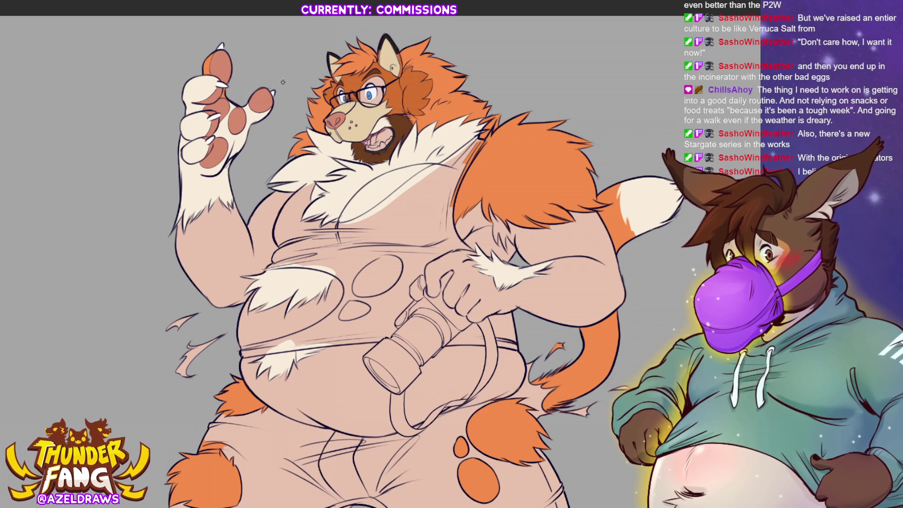
scroll(384, 170, "up", 3)
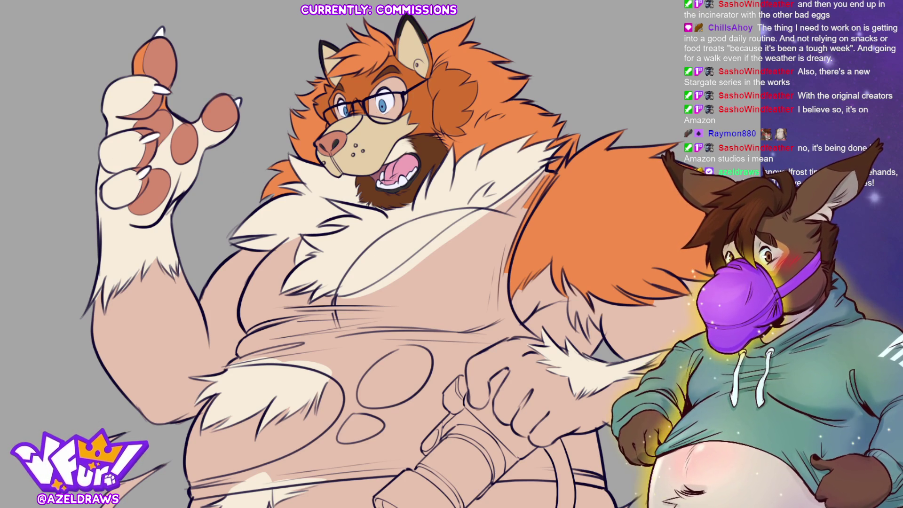
Step: Paint brown markings on the forehead within the hair area, then clear the selection
key("ctrl+shift+d")
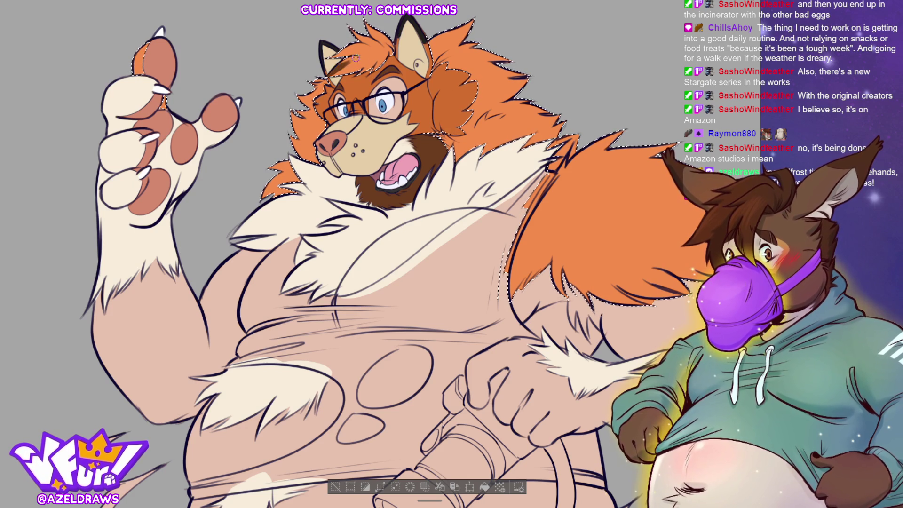
mouse_move(354, 60)
left_mouse_down()
mouse_move(348, 69)
mouse_move(376, 60)
mouse_move(339, 61)
mouse_move(353, 33)
mouse_move(379, 43)
left_mouse_up()
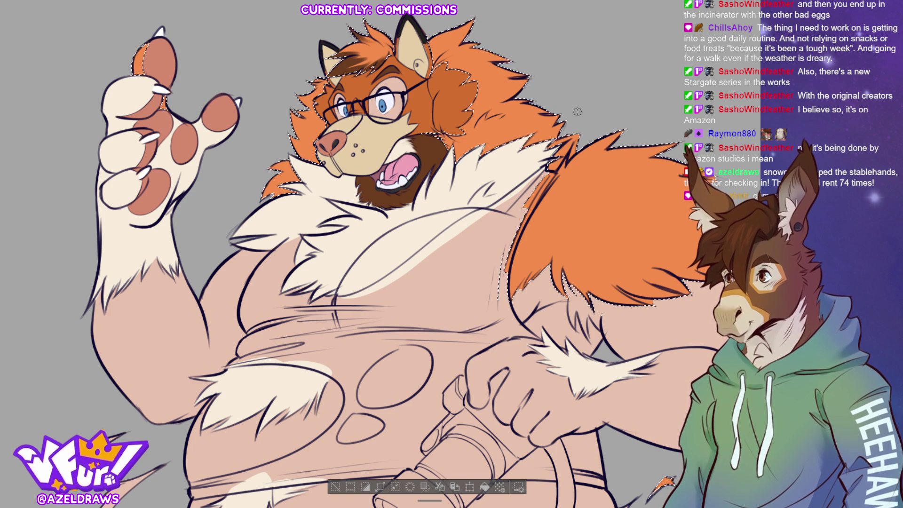
left_click(335, 486)
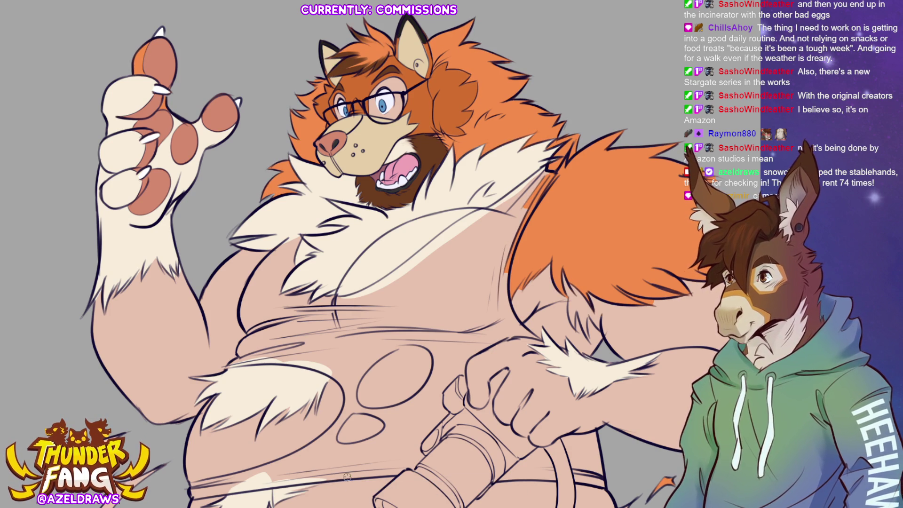
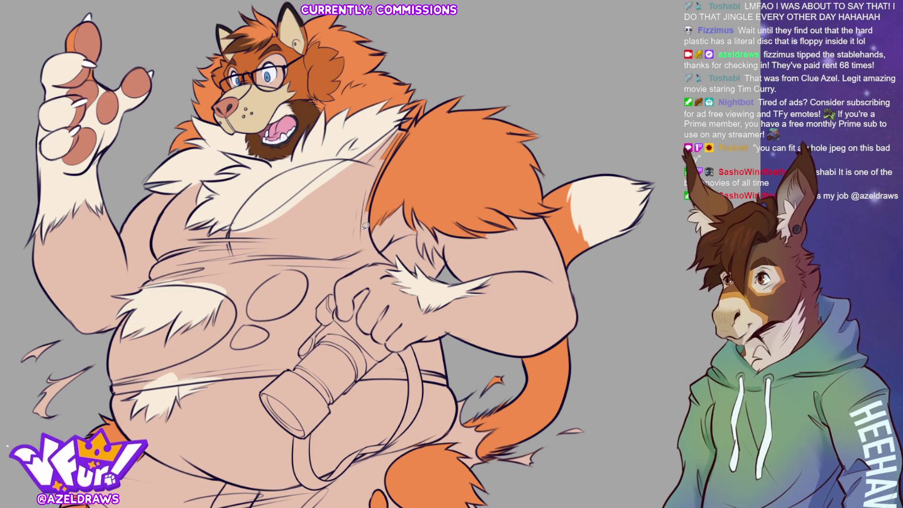
Step: Lasso-fill the dark grey tank top strap along the shoulder and across the upper chest
mouse_move(385, 250)
left_mouse_down()
mouse_move(364, 161)
mouse_move(327, 221)
mouse_move(376, 251)
left_mouse_up()
mouse_move(379, 182)
left_mouse_down()
mouse_move(376, 191)
mouse_move(398, 143)
mouse_move(376, 140)
left_mouse_up()
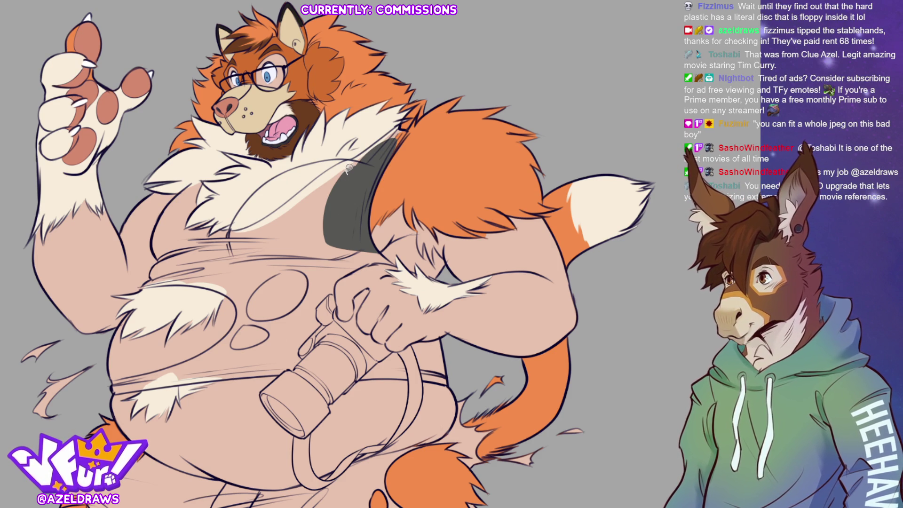
mouse_move(348, 163)
left_mouse_down()
mouse_move(367, 147)
mouse_move(358, 176)
left_mouse_up()
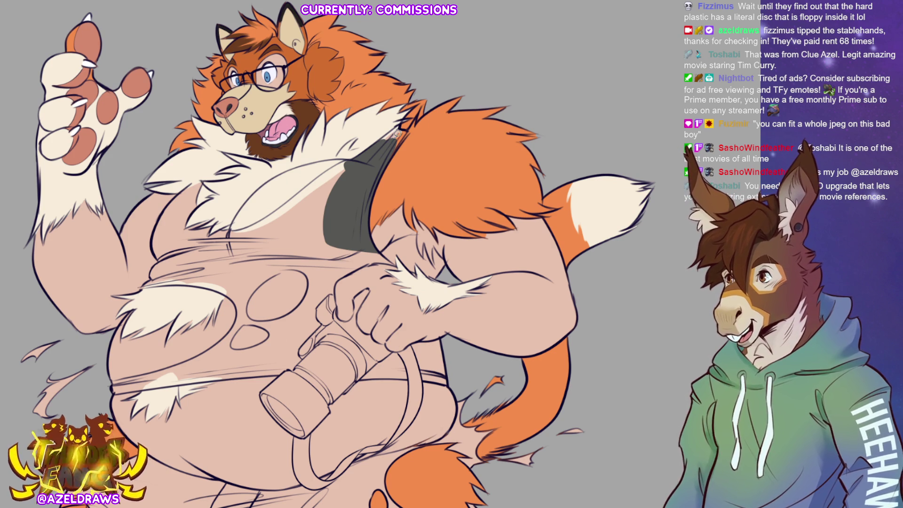
mouse_move(383, 137)
left_mouse_down()
mouse_move(404, 124)
mouse_move(409, 130)
mouse_move(379, 168)
left_mouse_up()
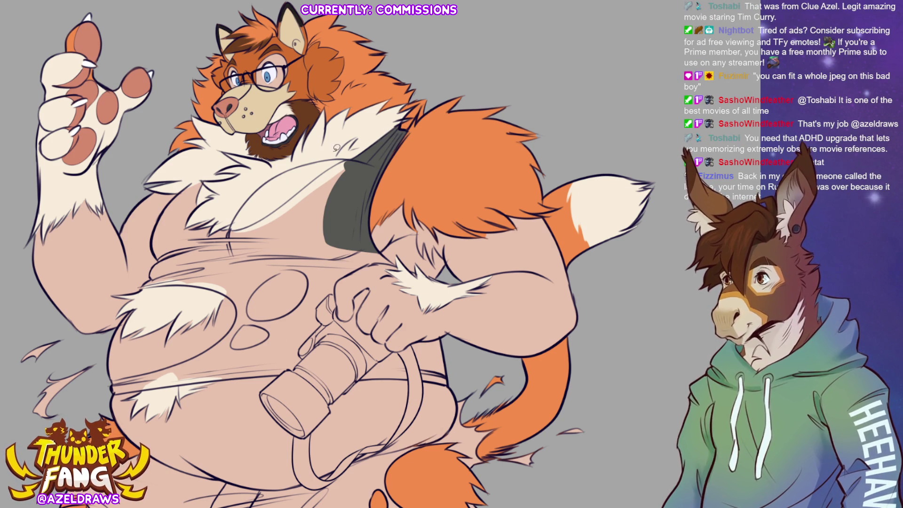
mouse_move(235, 227)
left_mouse_down()
mouse_move(350, 158)
mouse_move(319, 237)
left_mouse_up()
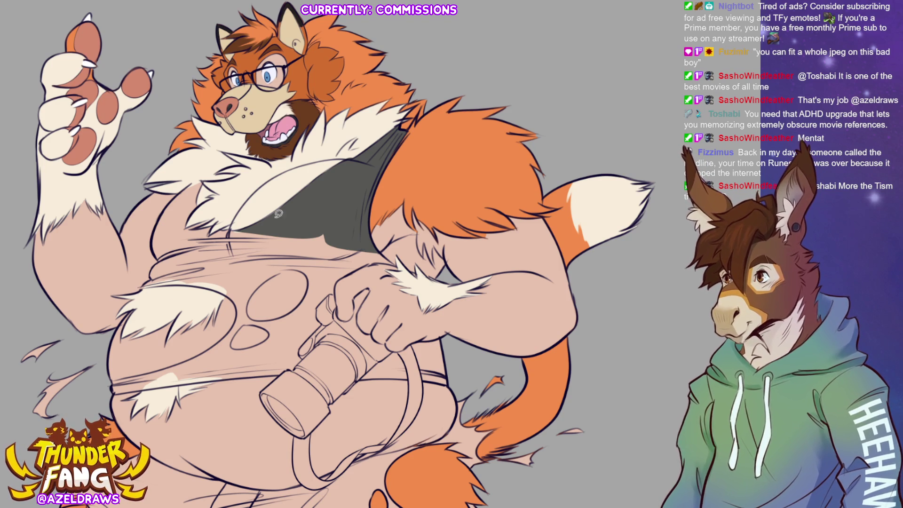
Step: Spread the dark grey tank top fill left across the chest and down to the lower chest
mouse_move(265, 279)
left_mouse_down()
mouse_move(310, 260)
mouse_move(248, 245)
mouse_move(229, 281)
left_mouse_up()
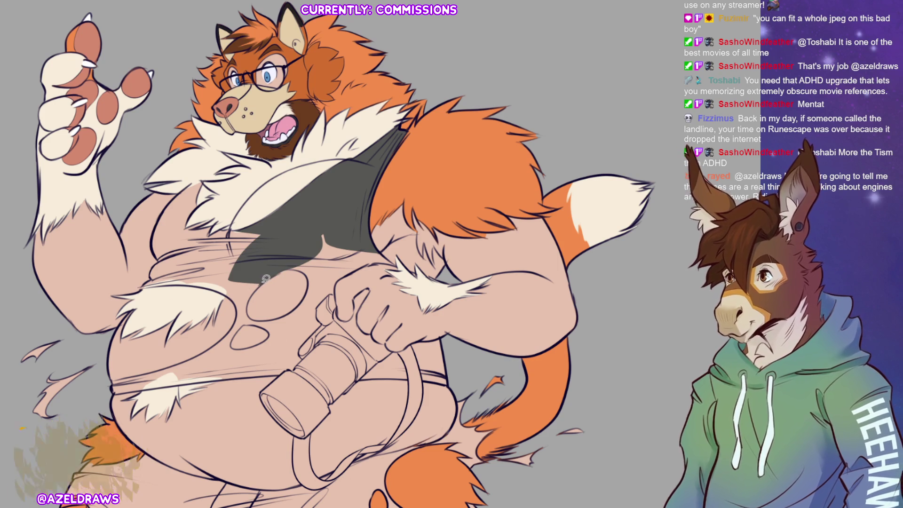
mouse_move(262, 282)
left_mouse_down()
mouse_move(245, 301)
mouse_move(232, 300)
mouse_move(235, 254)
left_mouse_up()
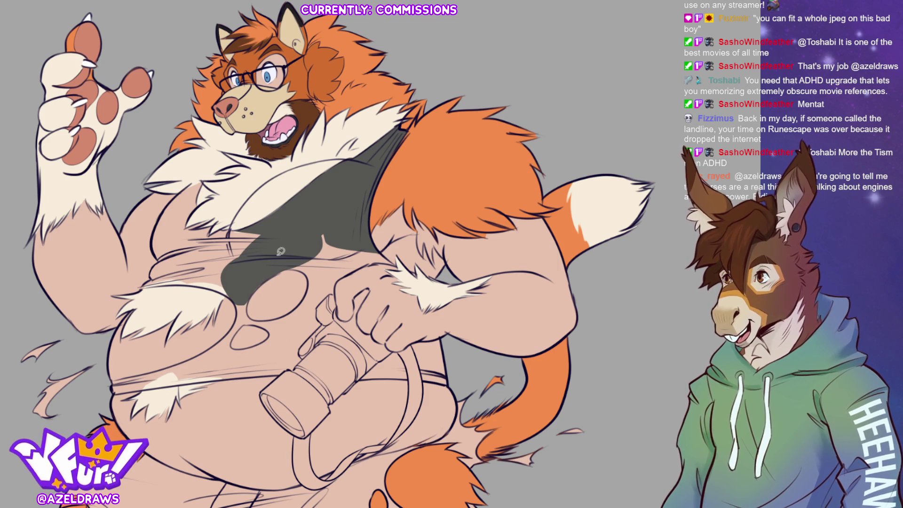
left_click_drag(234, 295, 202, 251)
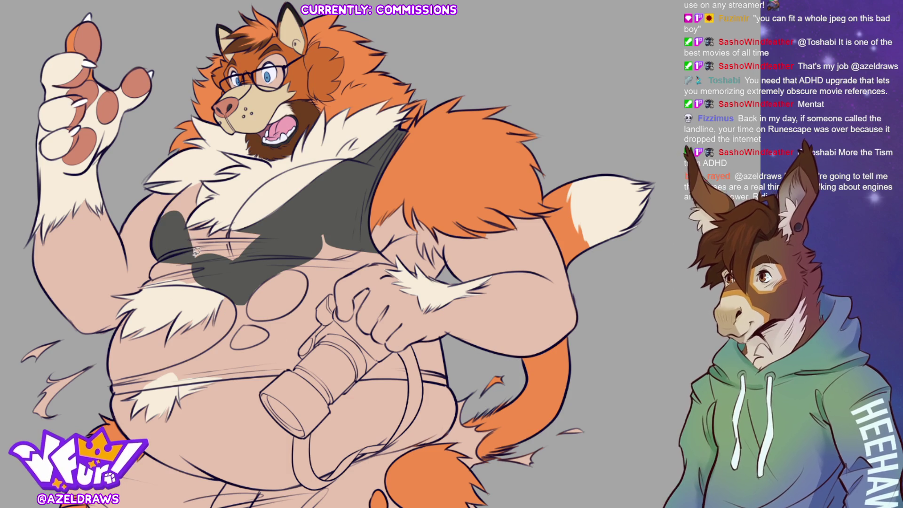
mouse_move(159, 256)
left_mouse_down()
mouse_move(160, 215)
mouse_move(198, 260)
left_mouse_up()
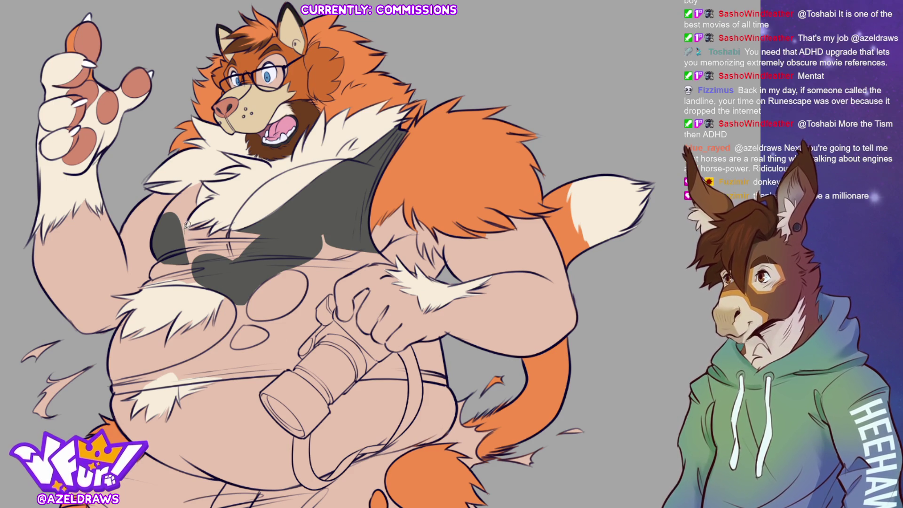
mouse_move(196, 207)
left_mouse_down()
mouse_move(191, 187)
mouse_move(173, 256)
left_mouse_up()
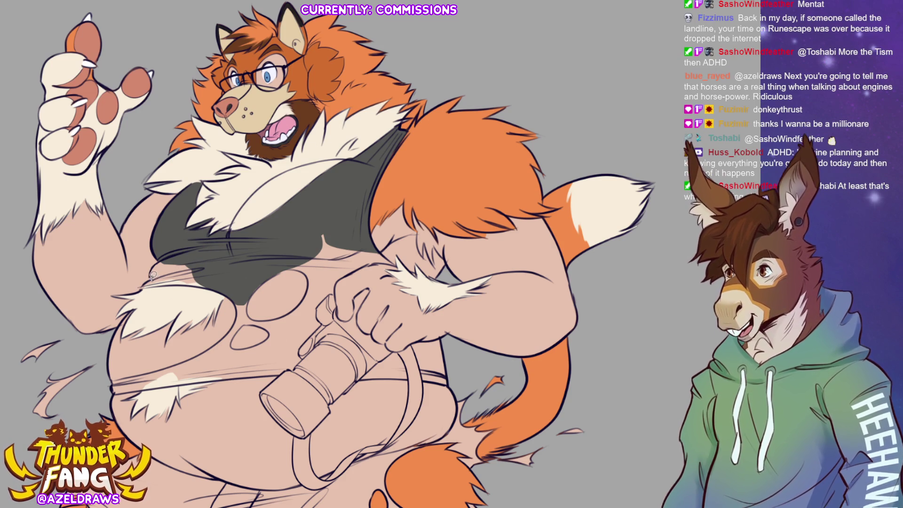
mouse_move(154, 275)
left_mouse_down()
mouse_move(145, 285)
mouse_move(209, 270)
mouse_move(176, 285)
left_mouse_up()
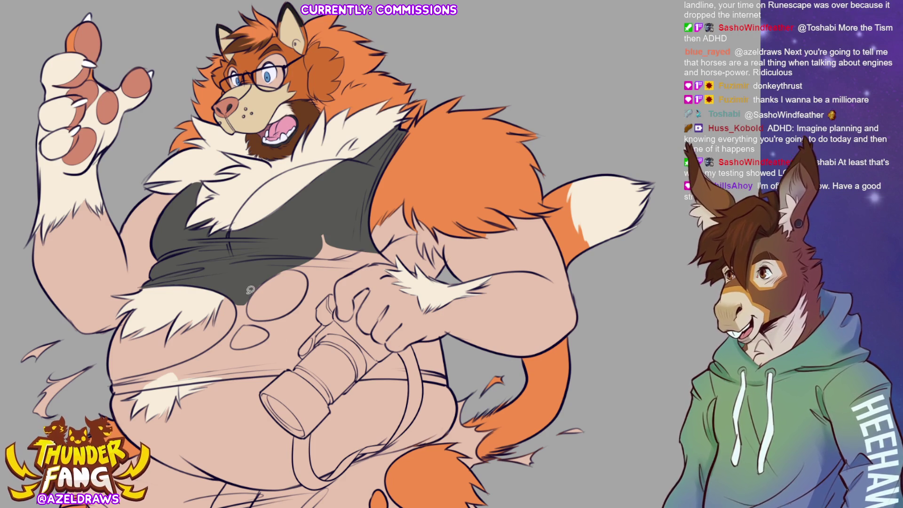
mouse_move(237, 321)
left_mouse_down()
mouse_move(238, 301)
mouse_move(265, 274)
mouse_move(237, 322)
left_mouse_up()
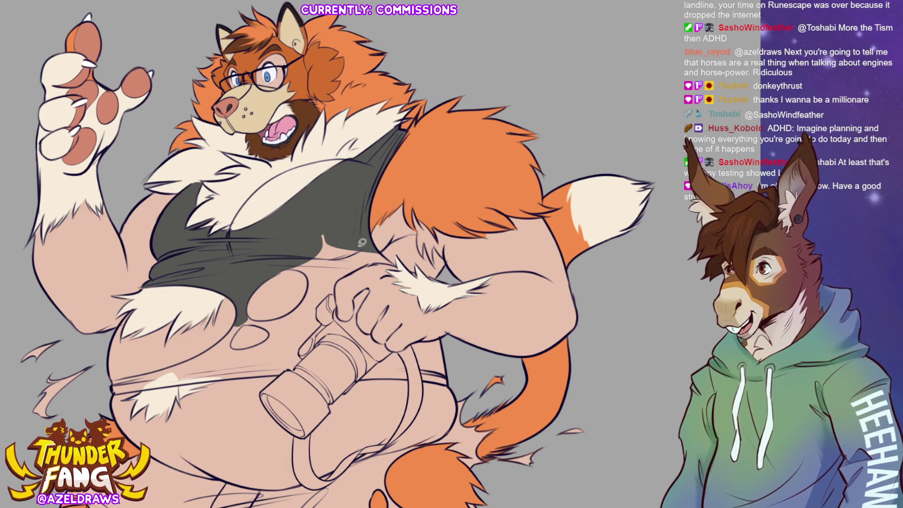
Step: Extend the dark grey tank top down the lower chest and beside the camera hand
mouse_move(308, 290)
left_mouse_down()
mouse_move(313, 229)
mouse_move(346, 228)
mouse_move(380, 243)
left_mouse_up()
mouse_move(324, 297)
left_mouse_down()
mouse_move(315, 308)
mouse_move(361, 266)
mouse_move(317, 286)
left_mouse_up()
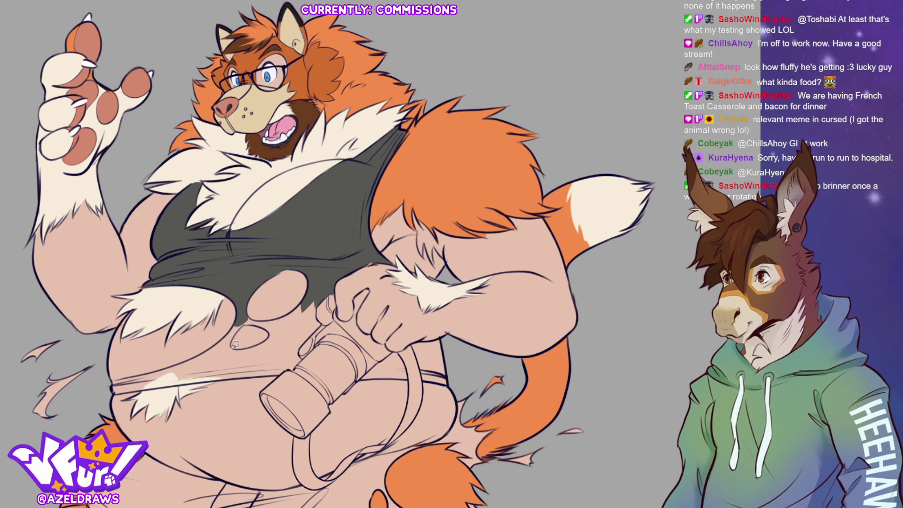
Step: Fill the torn hem across the belly and the ragged wisps at the lower left dark grey
mouse_move(240, 357)
left_mouse_down()
mouse_move(233, 345)
mouse_move(244, 320)
mouse_move(227, 331)
mouse_move(235, 362)
left_mouse_up()
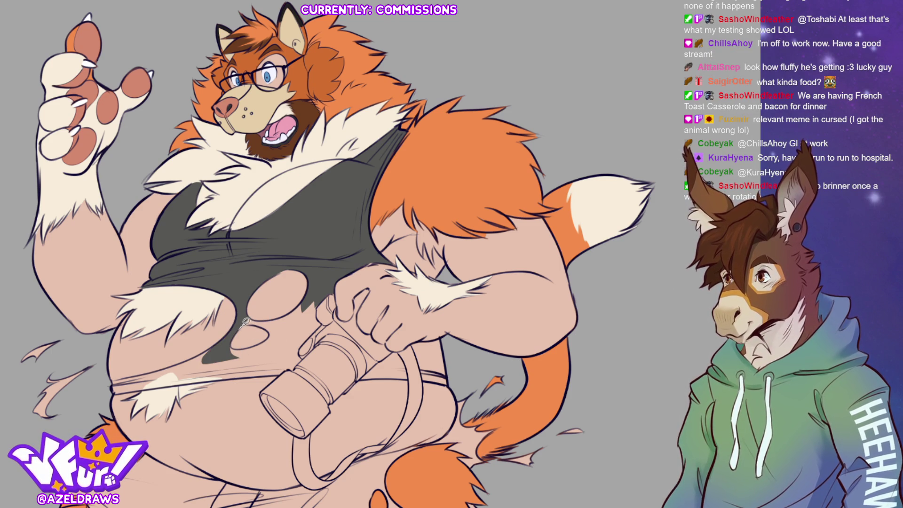
mouse_move(253, 318)
left_mouse_down()
mouse_move(245, 311)
mouse_move(252, 322)
mouse_move(243, 325)
mouse_move(270, 324)
mouse_move(308, 296)
mouse_move(286, 343)
mouse_move(265, 324)
left_mouse_up()
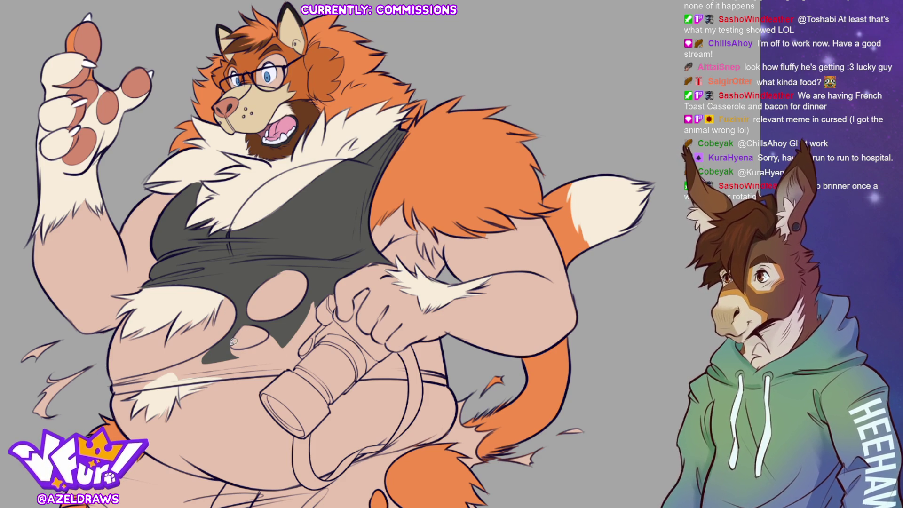
mouse_move(262, 339)
left_mouse_down()
mouse_move(277, 329)
mouse_move(254, 355)
mouse_move(224, 355)
left_mouse_up()
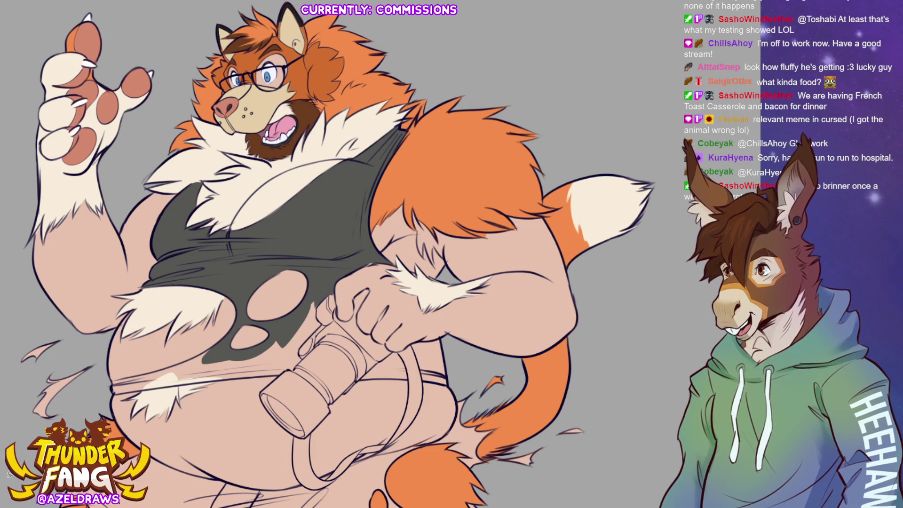
left_click_drag(103, 358, 91, 381)
mouse_move(14, 393)
left_mouse_down()
mouse_move(82, 334)
mouse_move(103, 359)
left_mouse_up()
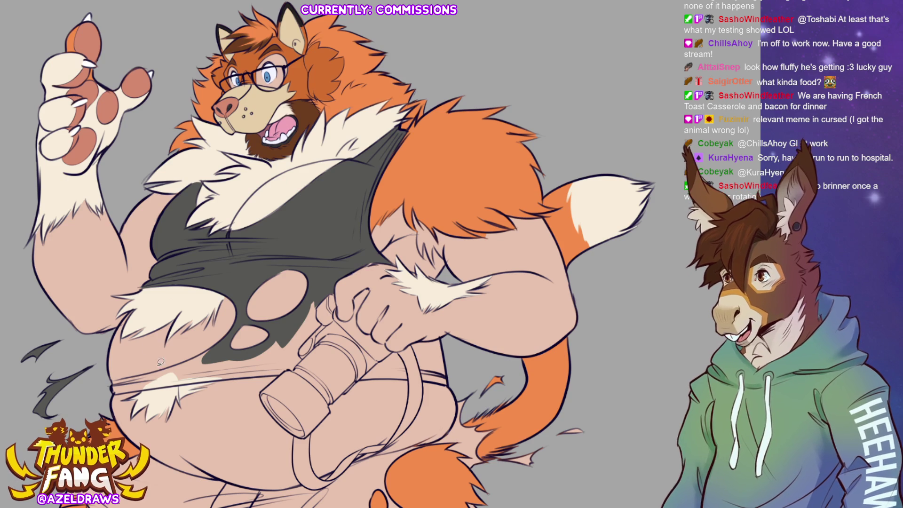
mouse_move(113, 389)
left_mouse_down()
mouse_move(121, 374)
mouse_move(211, 351)
mouse_move(191, 377)
mouse_move(138, 387)
left_mouse_up()
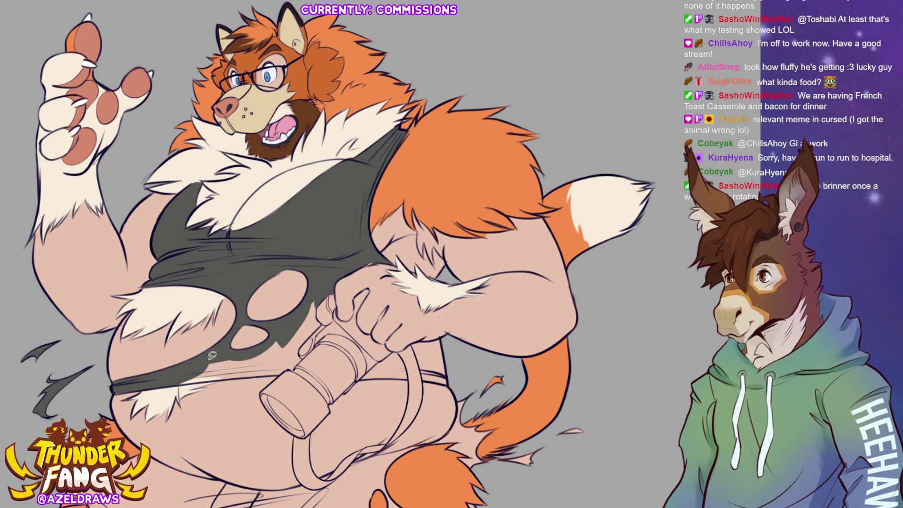
Step: Fill the band under the belly and the shirt area beside the bottle dark grey
mouse_move(173, 385)
left_mouse_down()
mouse_move(240, 369)
mouse_move(236, 354)
mouse_move(238, 374)
mouse_move(295, 367)
mouse_move(289, 336)
mouse_move(220, 363)
left_mouse_up()
mouse_move(294, 351)
left_mouse_down()
mouse_move(326, 325)
mouse_move(319, 294)
left_mouse_up()
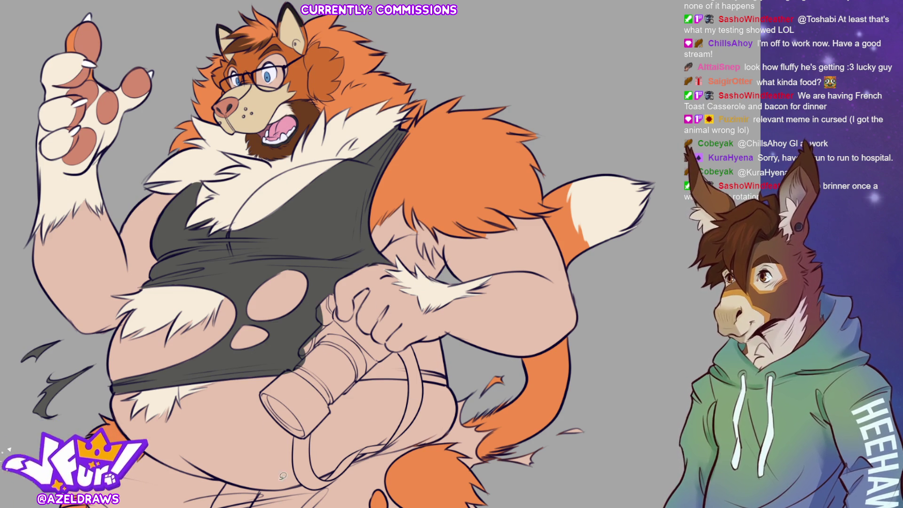
mouse_move(364, 376)
left_mouse_down()
mouse_move(389, 351)
mouse_move(435, 334)
mouse_move(452, 347)
mouse_move(458, 376)
mouse_move(372, 377)
mouse_move(445, 386)
left_mouse_up()
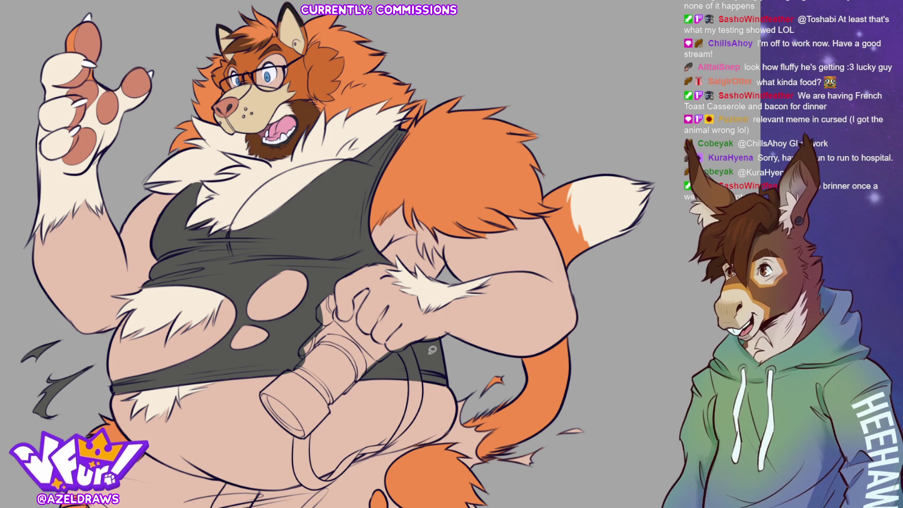
left_click_drag(432, 350, 521, 368)
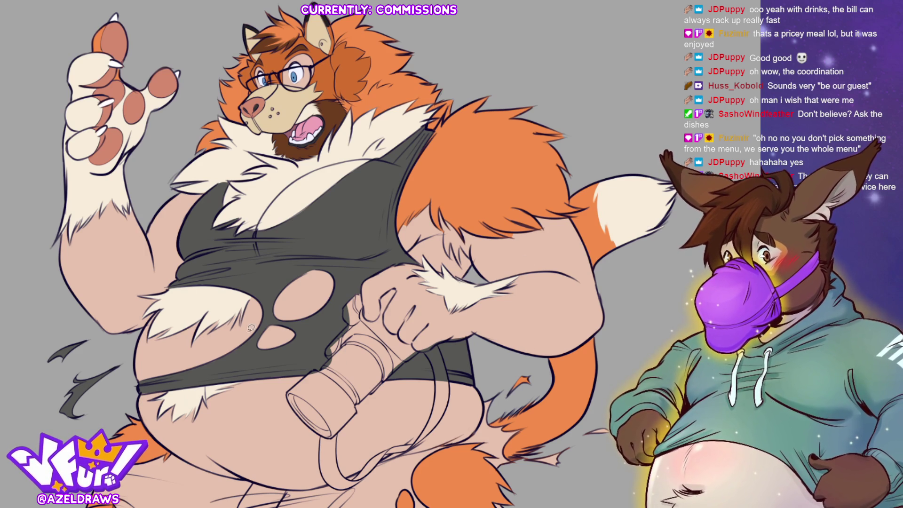
Step: Bucket-fill the camera in the character's paw with flat grey
mouse_move(368, 298)
left_mouse_down()
mouse_move(355, 289)
mouse_move(283, 409)
mouse_move(329, 443)
mouse_move(418, 363)
mouse_move(416, 337)
mouse_move(369, 294)
left_mouse_up()
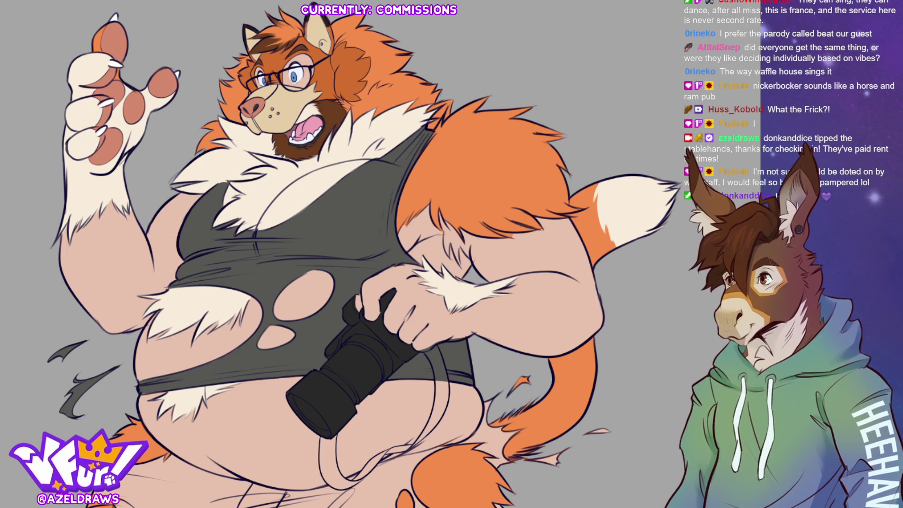
left_click(359, 290)
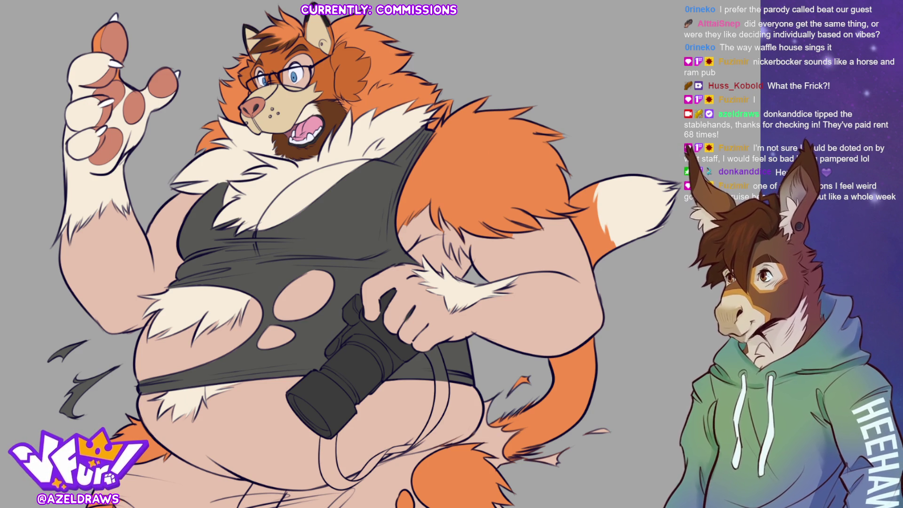
Step: Draw the camera strap from hand to loop below the camera, then recolour the tank top light blue
scroll(342, 60, "down", 1)
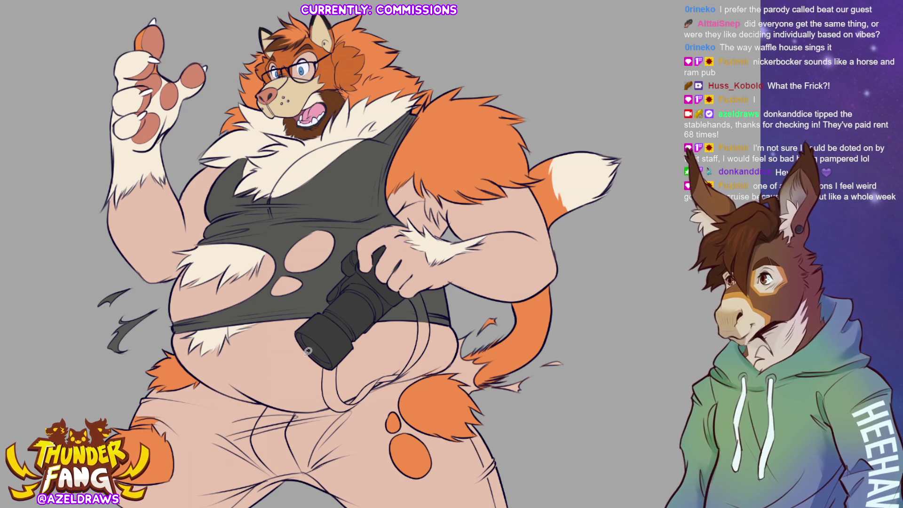
mouse_move(346, 371)
left_mouse_down()
mouse_move(322, 363)
mouse_move(327, 412)
mouse_move(350, 413)
mouse_move(357, 396)
left_mouse_up()
key("ctrl+z")
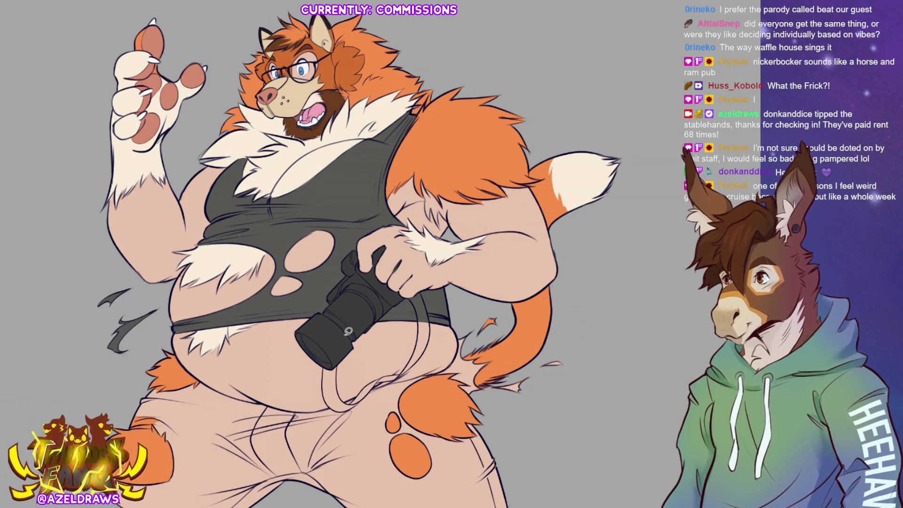
mouse_move(343, 379)
left_mouse_down()
mouse_move(339, 354)
mouse_move(325, 404)
mouse_move(350, 414)
mouse_move(402, 373)
left_mouse_up()
mouse_move(407, 294)
left_mouse_down()
mouse_move(415, 342)
mouse_move(394, 379)
mouse_move(430, 347)
mouse_move(425, 290)
left_mouse_up()
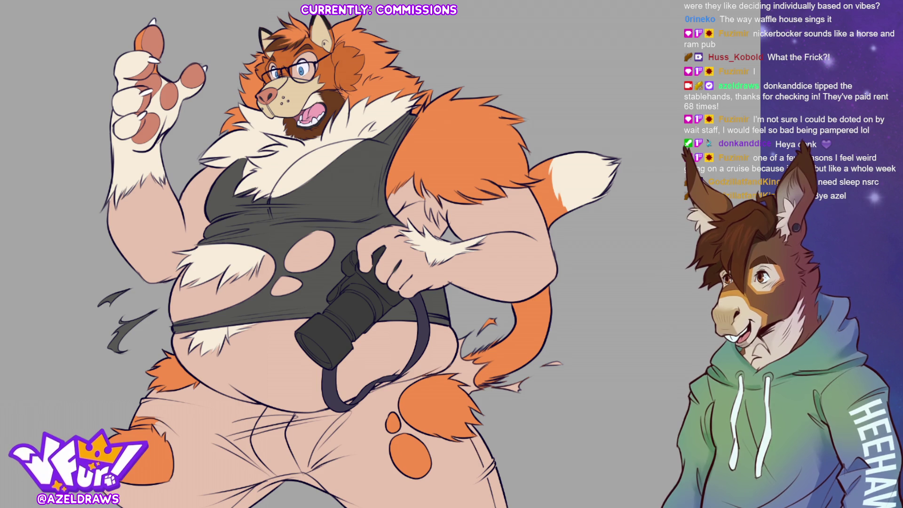
left_click(407, 228)
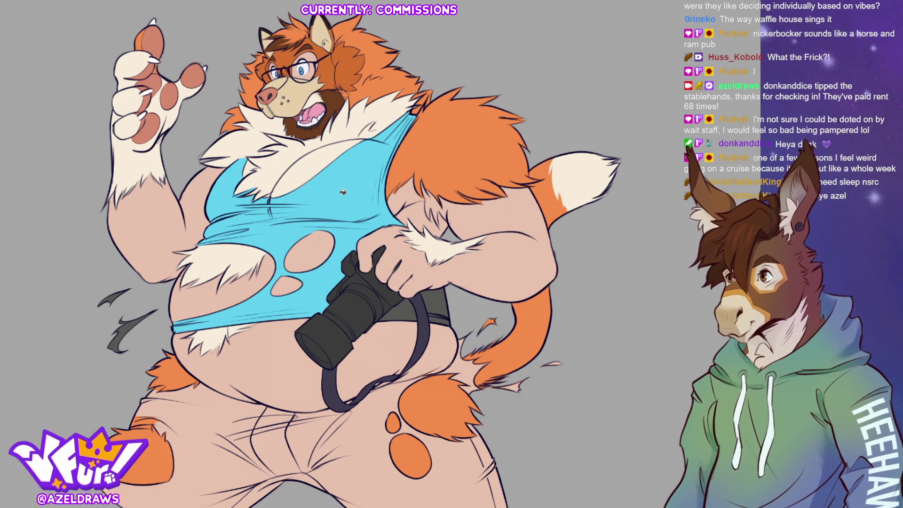
Step: Refill the grey tank-top patch below the camera light blue, then zoom out
left_click(440, 304)
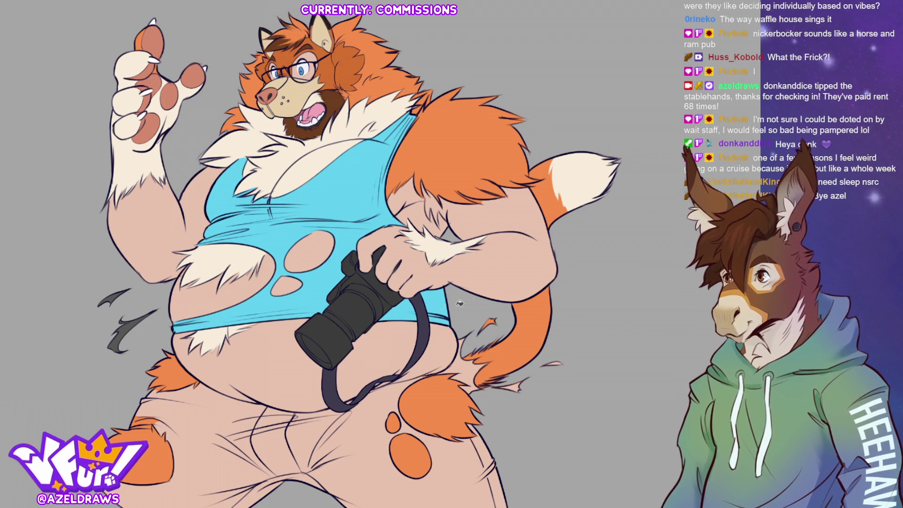
key("ctrl+z")
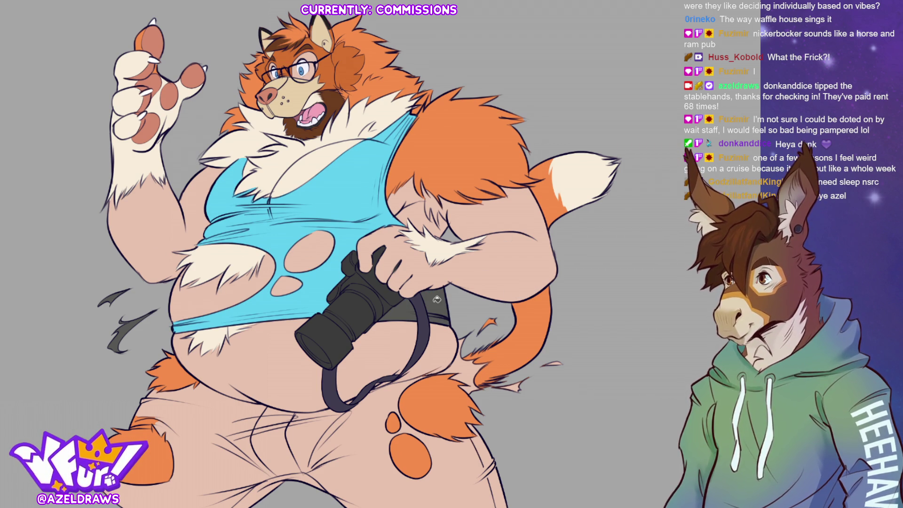
left_click(437, 301)
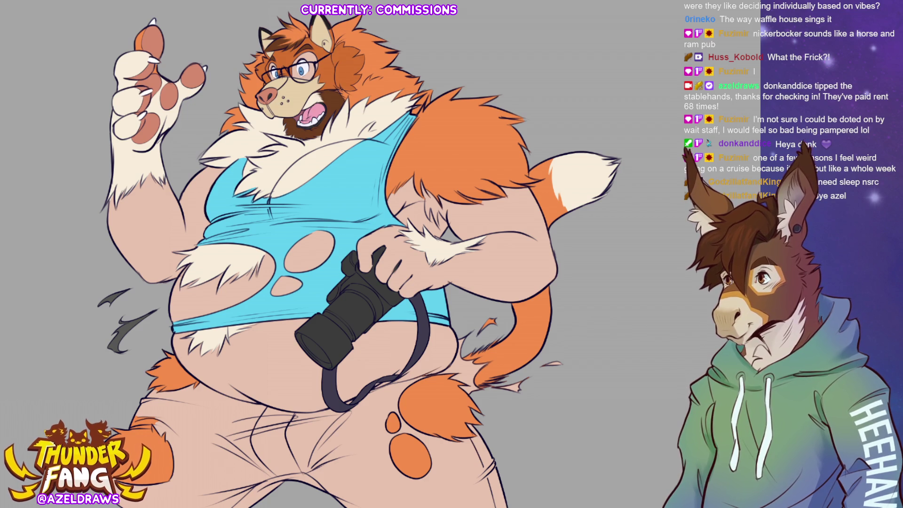
key("ctrl+minus")
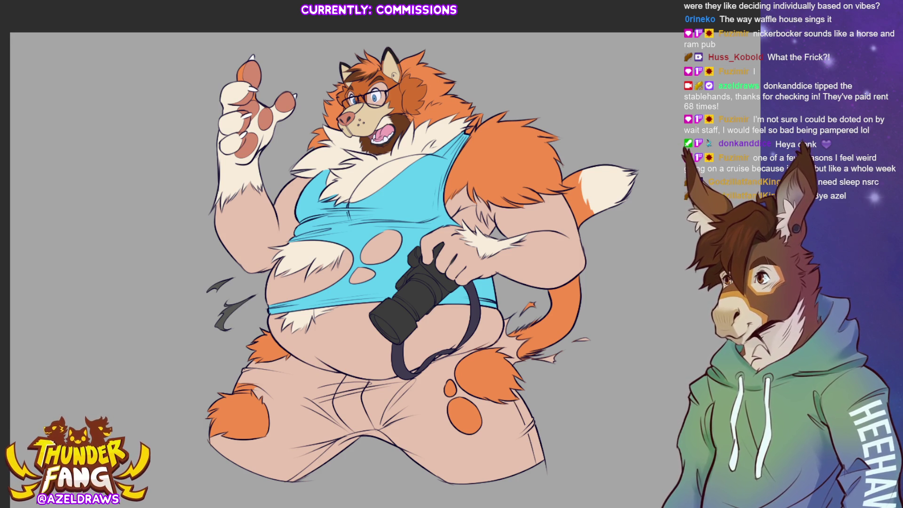
Step: Fill the jeans dark navy with orange fur patches showing through the holes
mouse_move(319, 356)
left_mouse_down()
mouse_move(265, 351)
mouse_move(230, 379)
mouse_move(256, 425)
mouse_move(205, 473)
mouse_move(440, 496)
mouse_move(565, 422)
mouse_move(515, 374)
mouse_move(466, 376)
mouse_move(492, 341)
mouse_move(400, 369)
mouse_move(315, 353)
left_mouse_up()
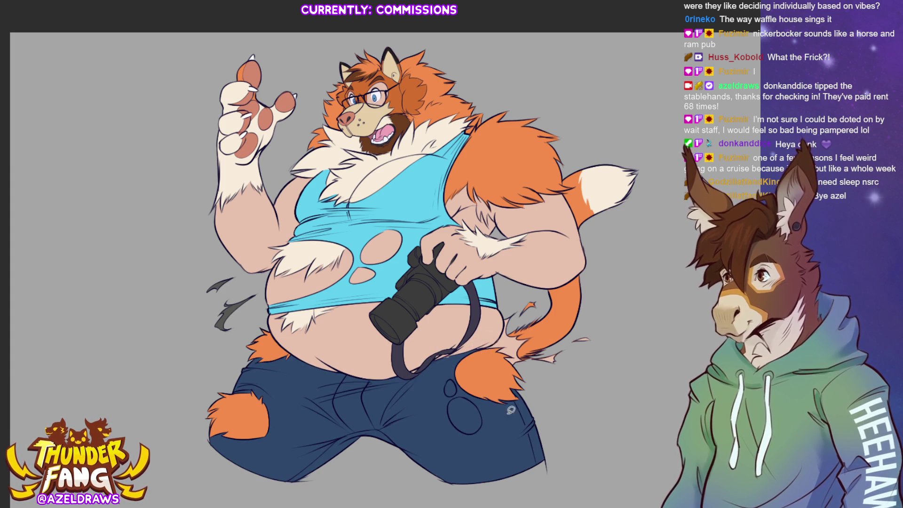
mouse_move(449, 378)
left_mouse_down()
mouse_move(439, 399)
mouse_move(458, 442)
mouse_move(480, 405)
left_mouse_up()
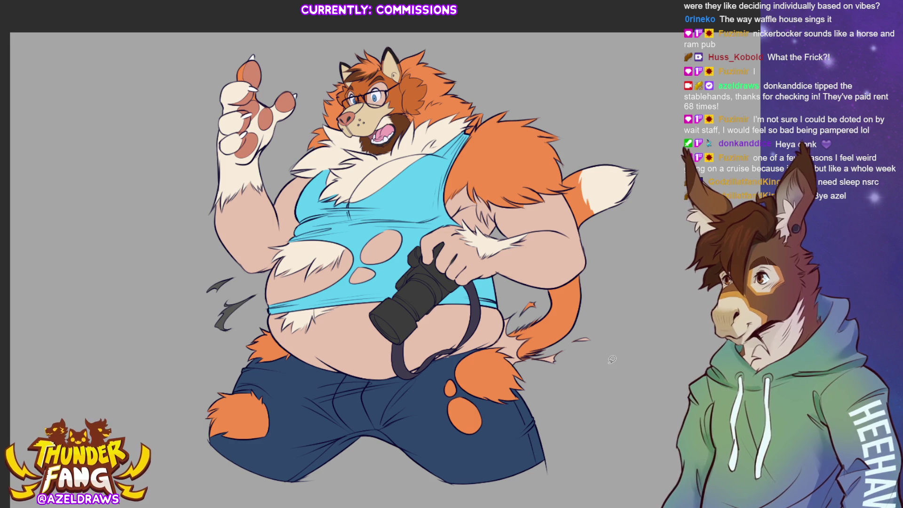
key("ctrl+minus")
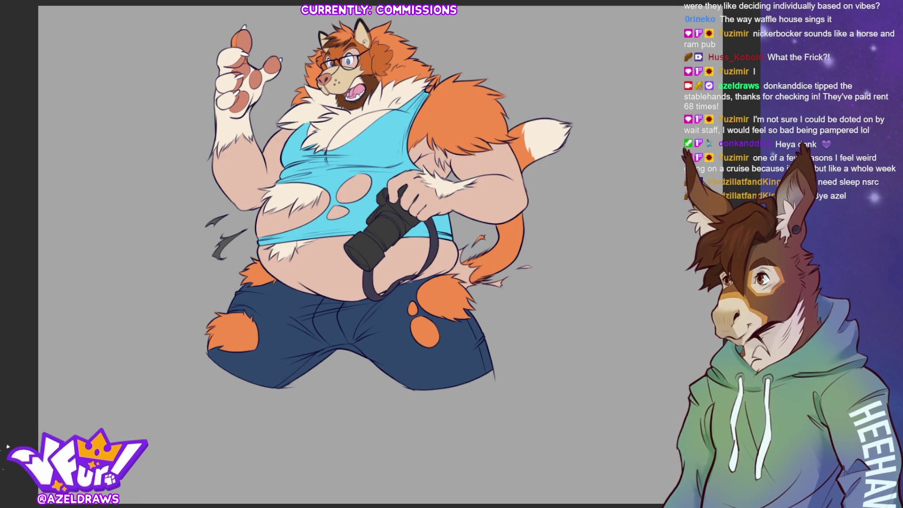
scroll(524, 465, "up", 3)
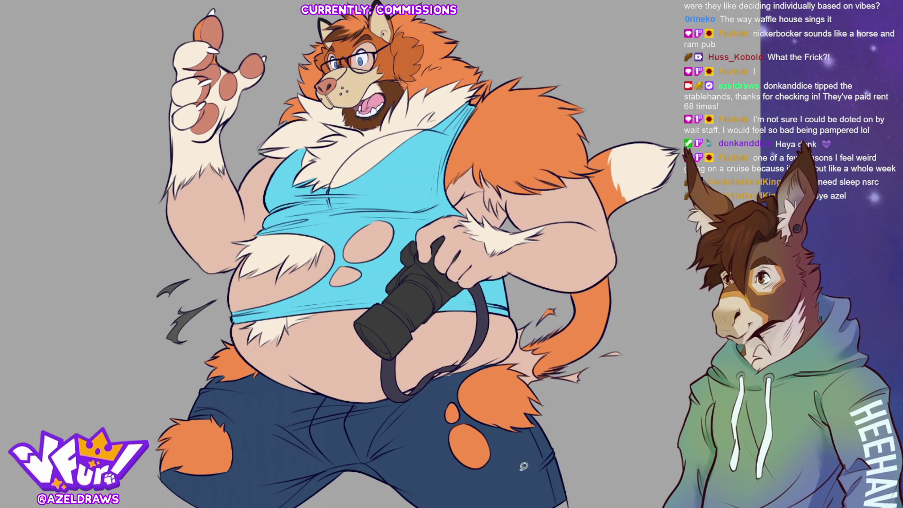
Step: Fill a torn jeans edge dark blue and the scraps left of the belly light blue, undoing a stray pink arm stroke
mouse_move(531, 320)
left_mouse_down()
mouse_move(495, 358)
mouse_move(517, 383)
mouse_move(548, 383)
mouse_move(557, 350)
mouse_move(532, 343)
mouse_move(560, 315)
left_mouse_up()
mouse_move(607, 358)
left_mouse_down()
mouse_move(615, 355)
mouse_move(584, 364)
mouse_move(601, 373)
left_mouse_up()
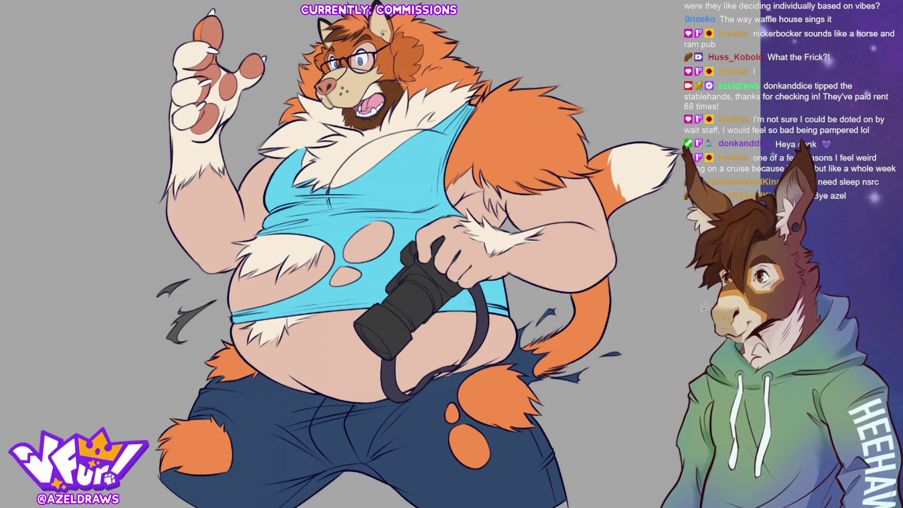
mouse_move(208, 277)
left_mouse_down()
mouse_move(186, 271)
mouse_move(225, 288)
left_mouse_up()
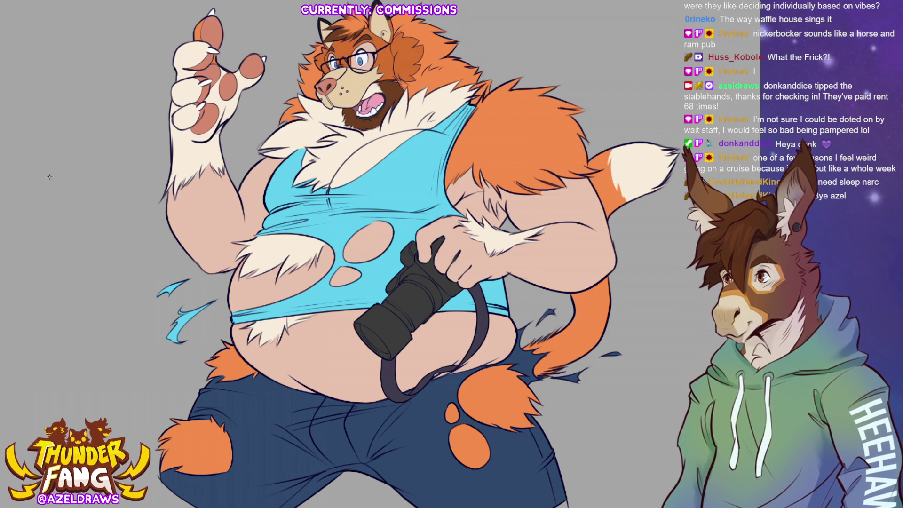
mouse_move(482, 163)
left_mouse_down()
mouse_move(492, 207)
mouse_move(495, 197)
mouse_move(501, 214)
mouse_move(510, 207)
left_mouse_up()
key("ctrl+z")
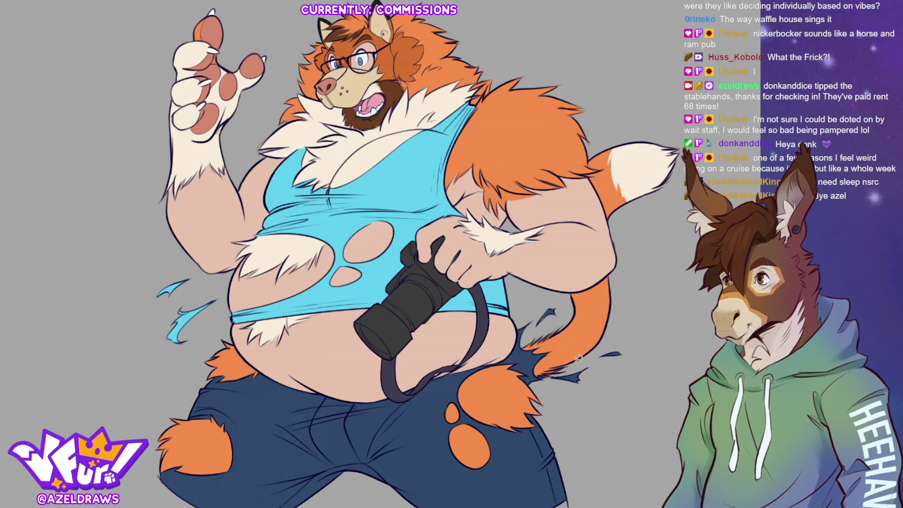
Step: Fit the drawing to the window, then zoom in on the character's face and glasses
scroll(578, 358, "down", 5)
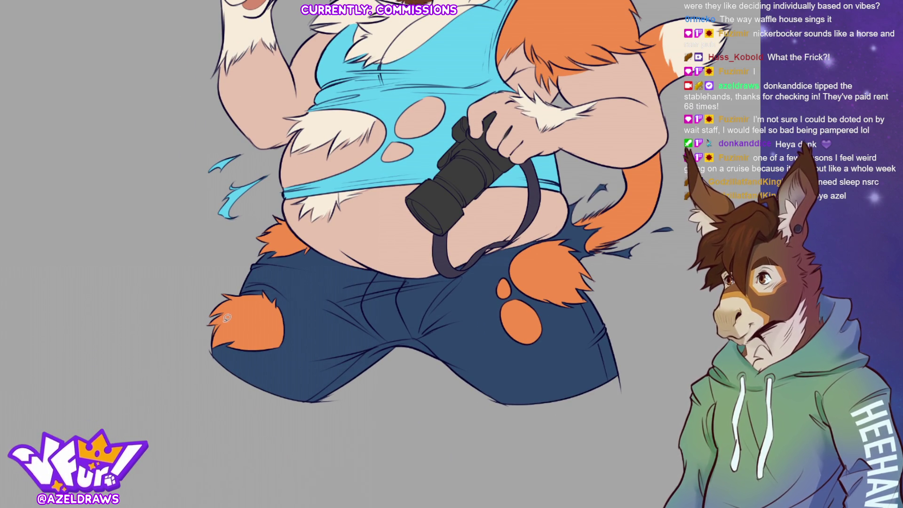
key("ctrl+0")
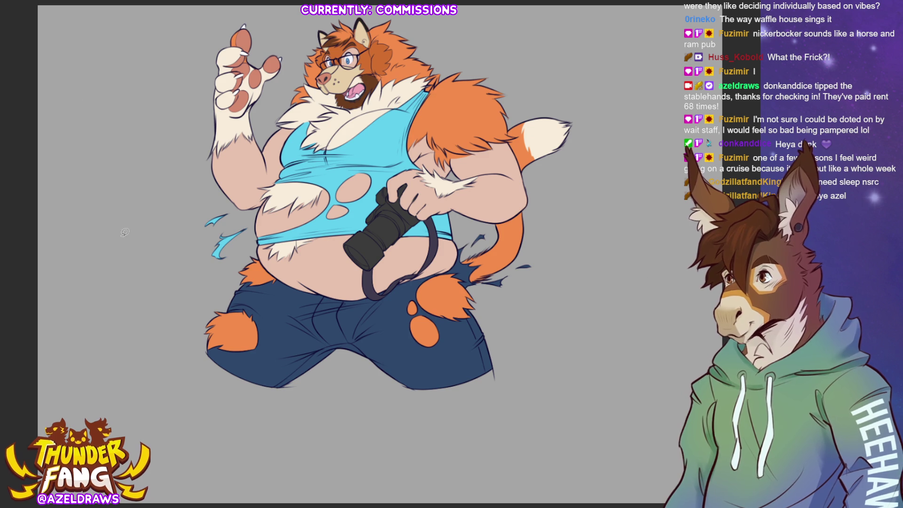
key("ctrl+plus")
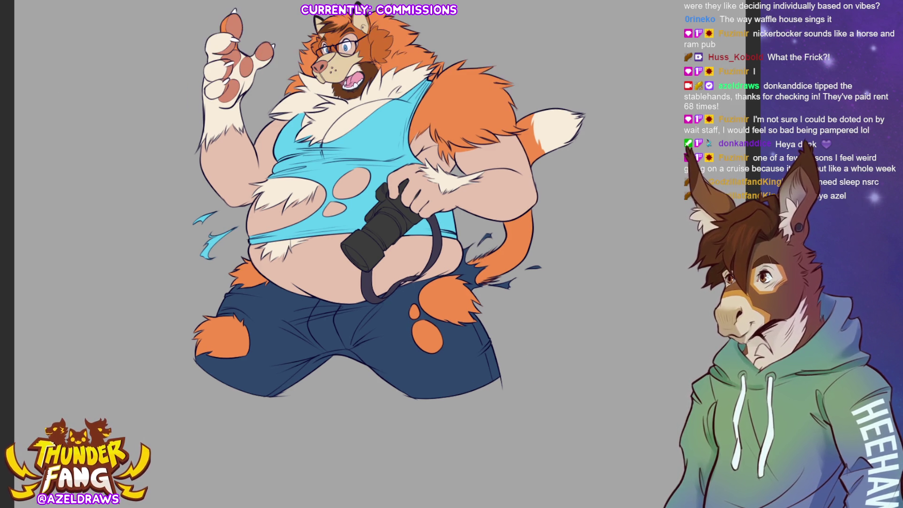
scroll(390, 253, "up", 3)
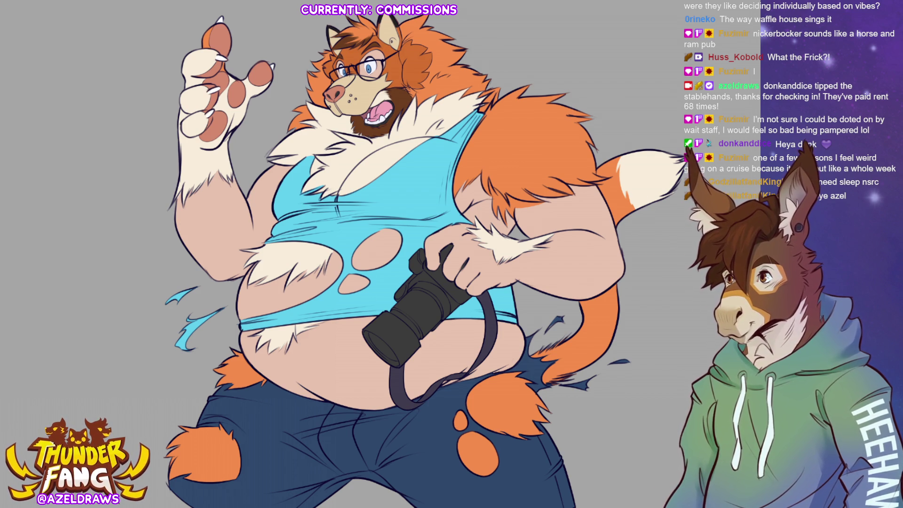
scroll(571, 199, "up", 3)
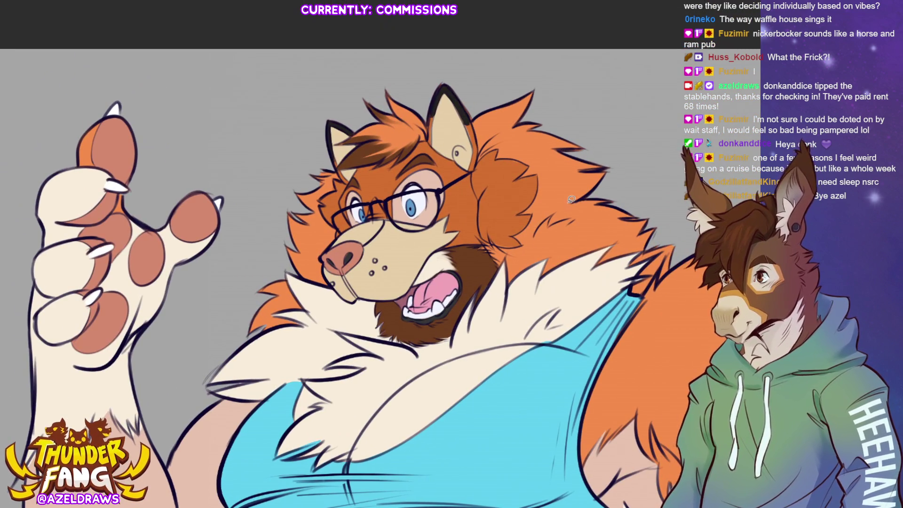
Step: Thicken the top rims of the left and right glasses lenses, then view the whole drawing
mouse_move(336, 211)
left_mouse_down()
mouse_move(373, 201)
mouse_move(376, 210)
mouse_move(341, 231)
mouse_move(335, 220)
left_mouse_up()
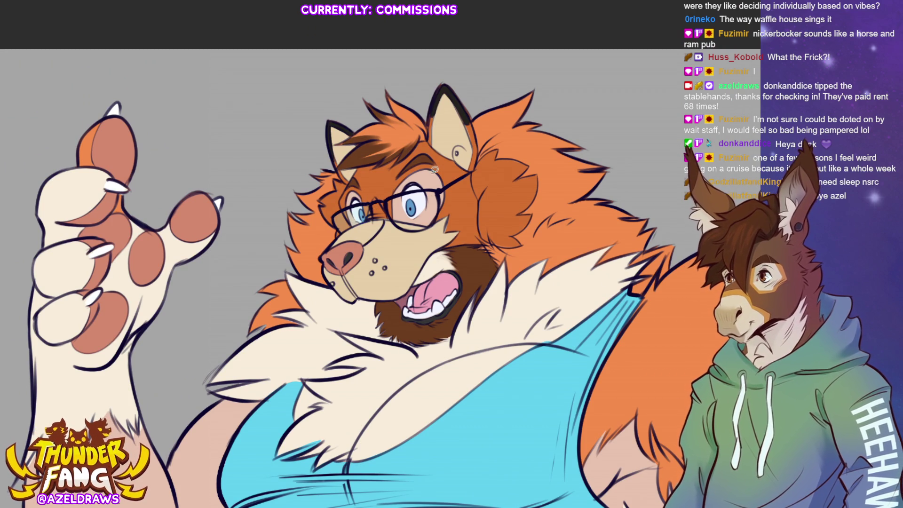
mouse_move(389, 199)
left_mouse_down()
mouse_move(434, 186)
mouse_move(443, 205)
mouse_move(409, 230)
mouse_move(389, 198)
left_mouse_up()
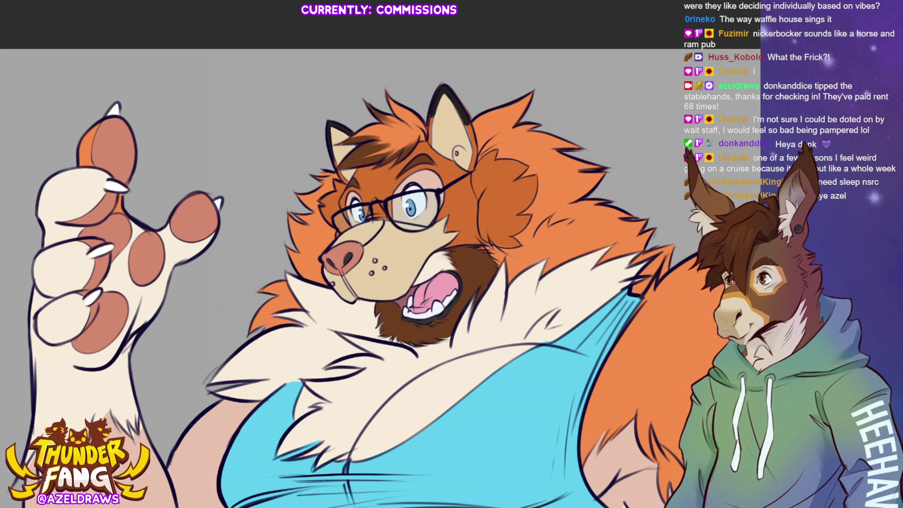
key("ctrl+0")
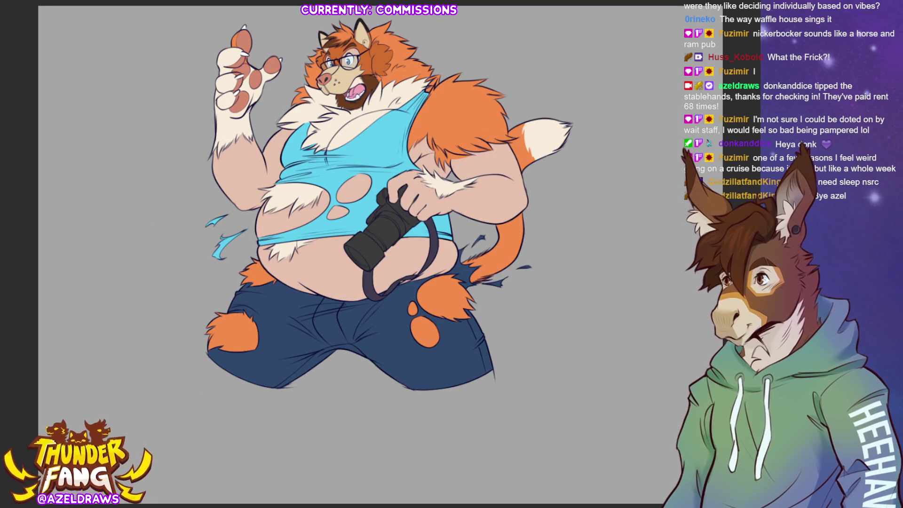
Step: Hatch orange fur strokes on the right arm and light fur strokes on the left upper arm
scroll(409, 72, "up", 3)
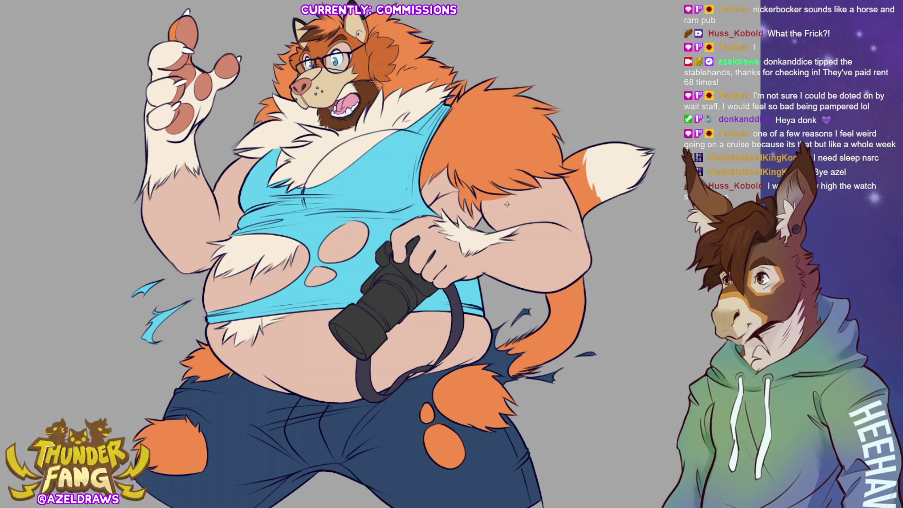
mouse_move(496, 202)
left_mouse_down()
mouse_move(513, 210)
mouse_move(537, 189)
left_mouse_up()
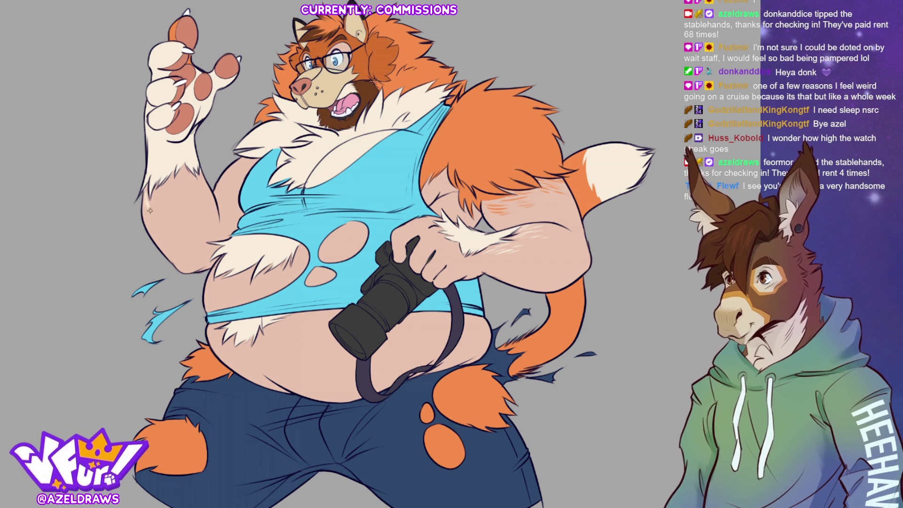
mouse_move(158, 201)
left_mouse_down()
mouse_move(175, 184)
mouse_move(170, 177)
left_mouse_up()
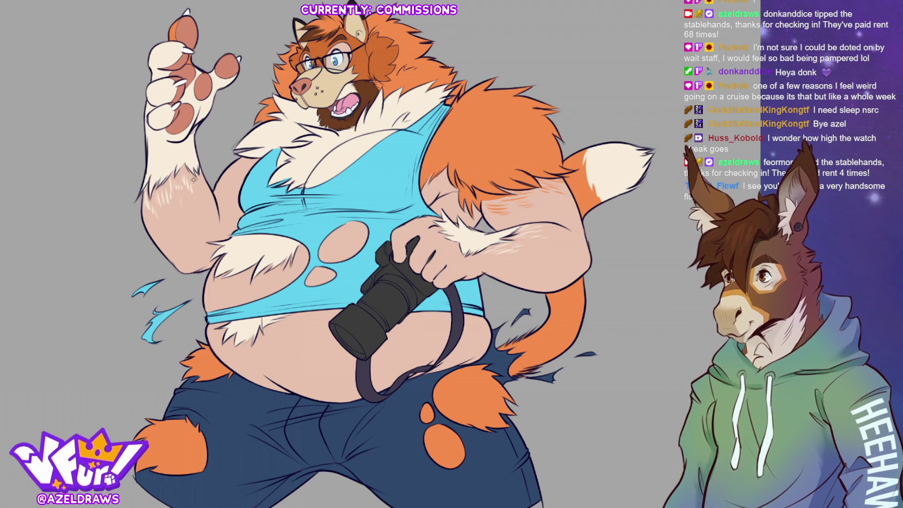